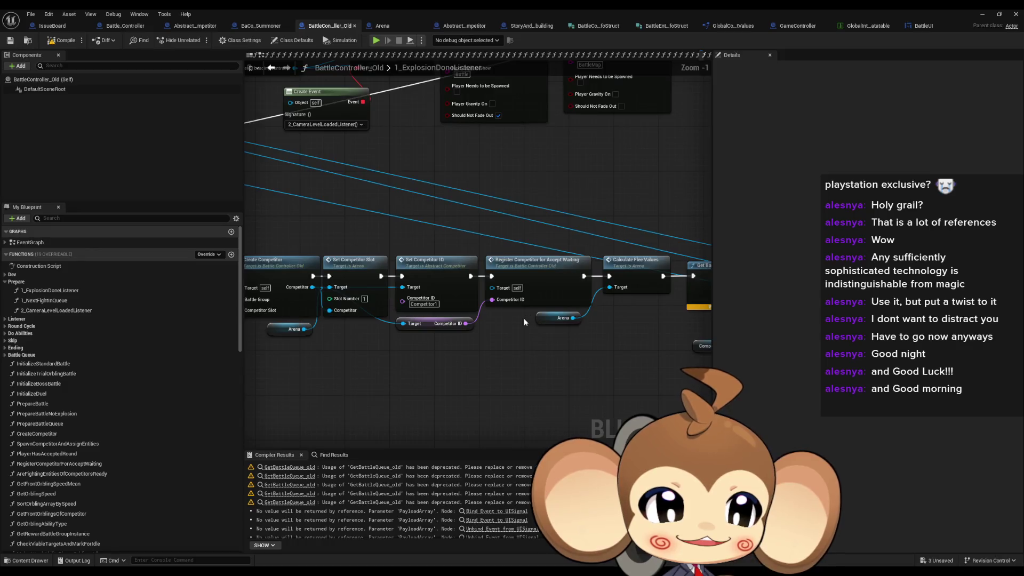
Inspect the old battle controller graph around the Branch and Calculate Flee Values nodes.
scroll(527, 327, down, 2)
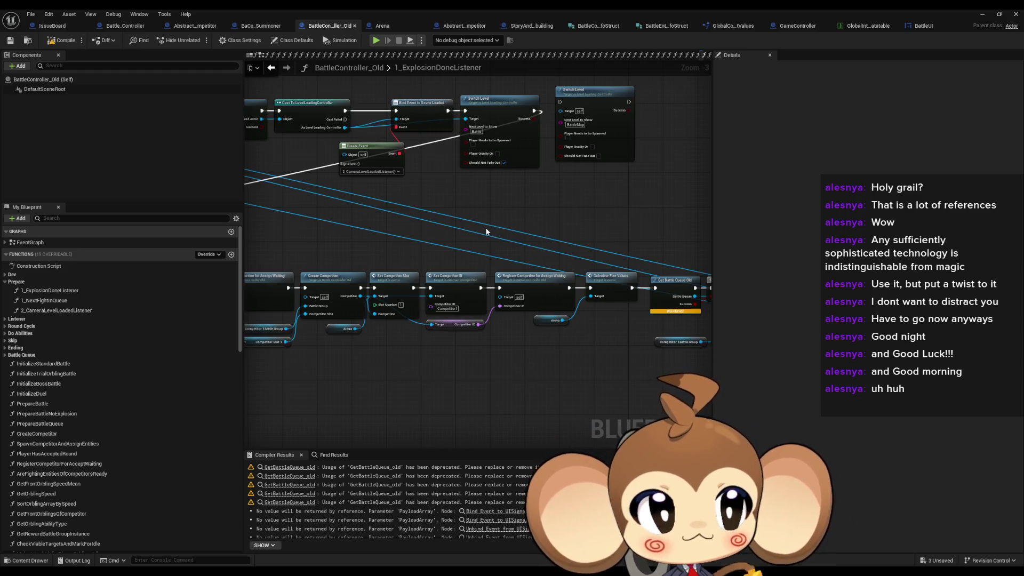
drag(592, 340, 500, 338)
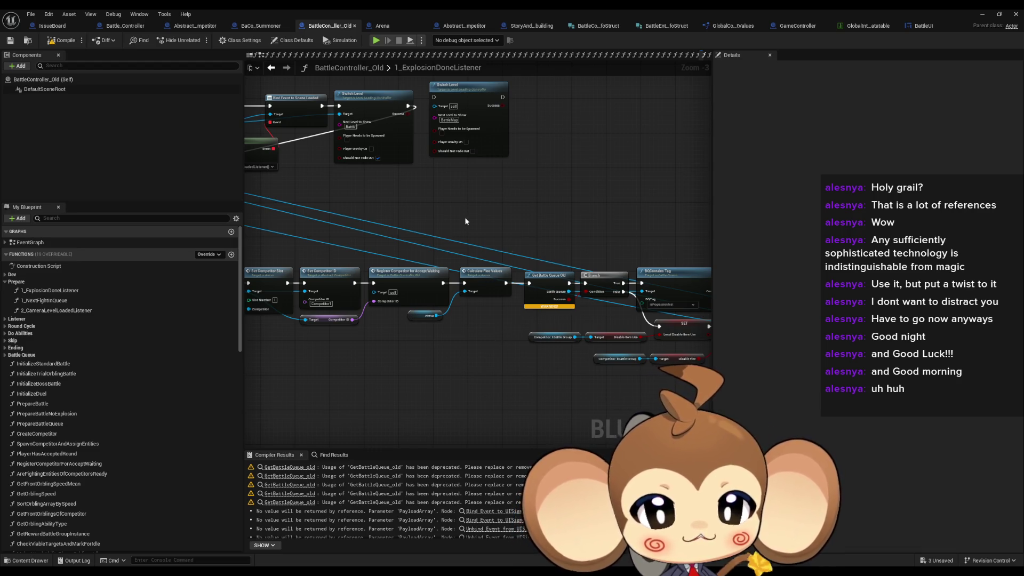
drag(465, 221, 502, 299)
click(492, 352)
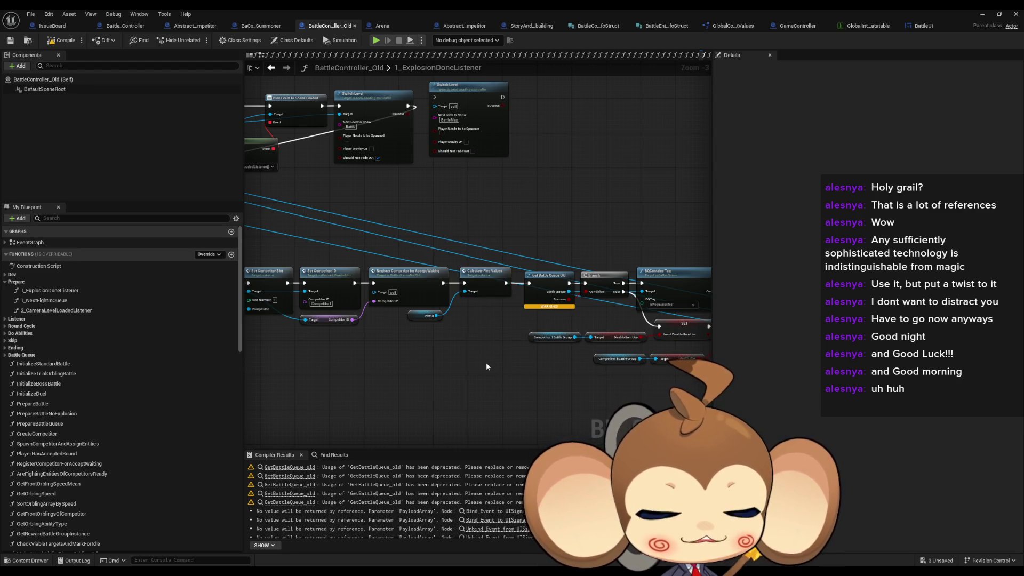
scroll(480, 318, up, 2)
mouse_move(480, 318)
mouse_down()
mouse_move(542, 360)
mouse_move(512, 369)
mouse_up()
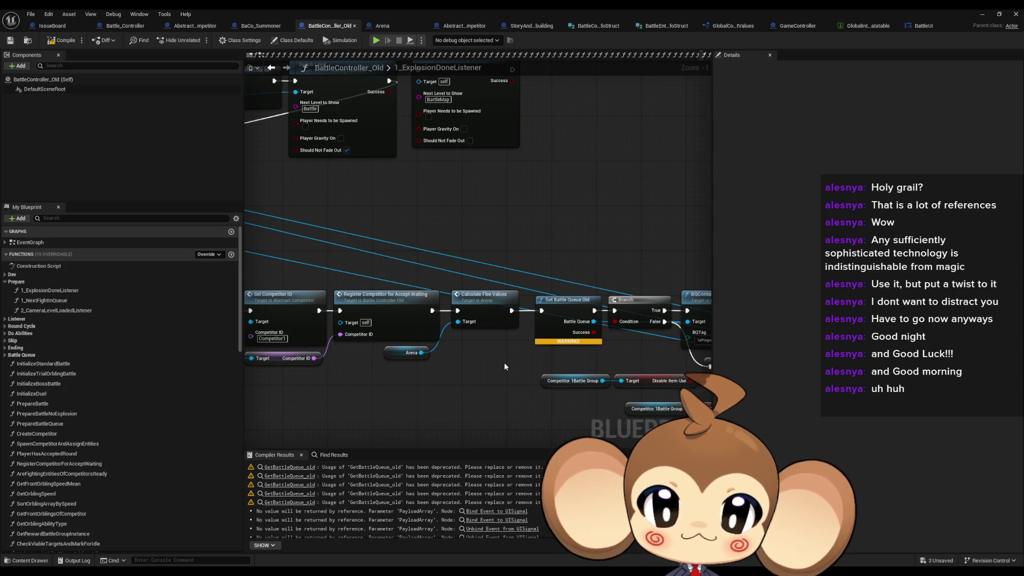
scroll(534, 333, down, 2)
drag(558, 335, 501, 343)
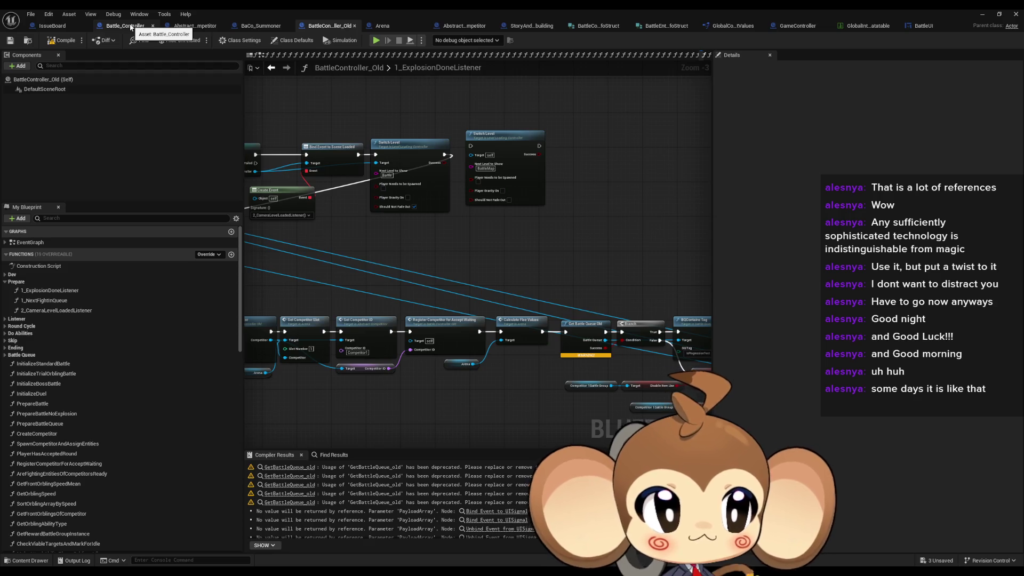
Switch to the Battle_Controller blueprint and review the SpawnActor chain in InitializeBattleController.
click(130, 27)
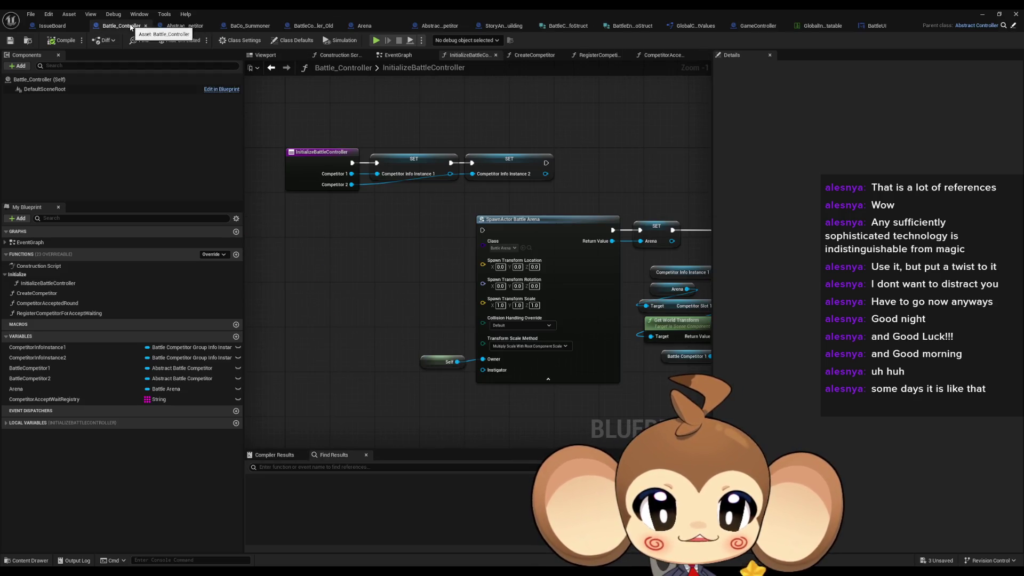
drag(437, 267, 394, 266)
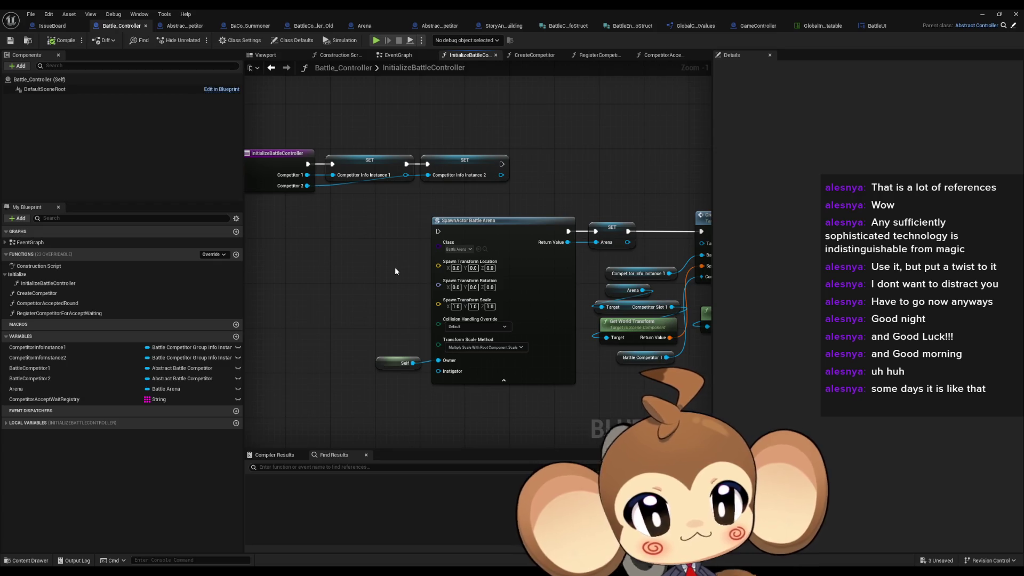
scroll(395, 266, down, 1)
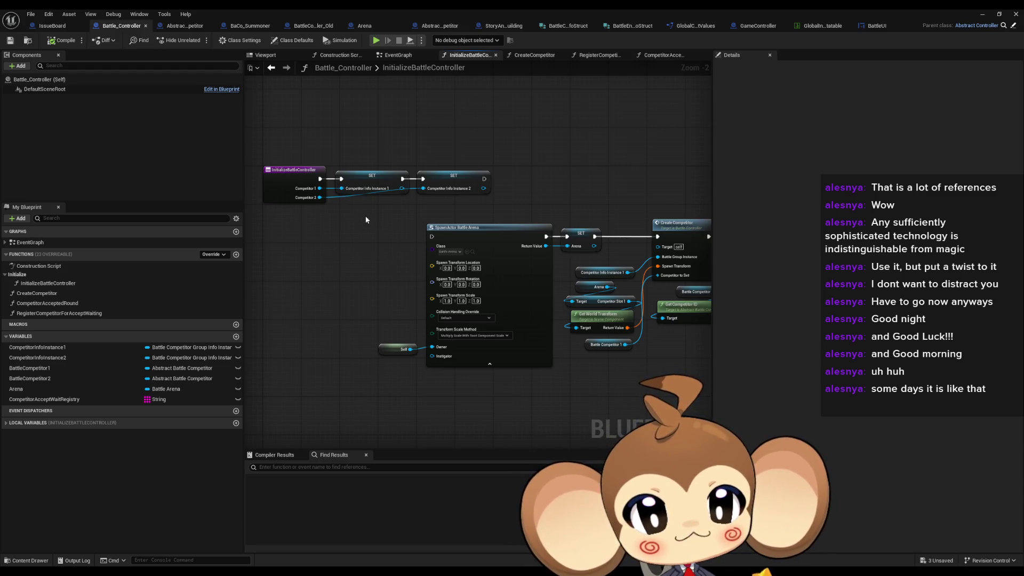
mouse_move(365, 217)
mouse_down()
mouse_move(559, 398)
mouse_move(443, 344)
mouse_up()
scroll(558, 393, down, 2)
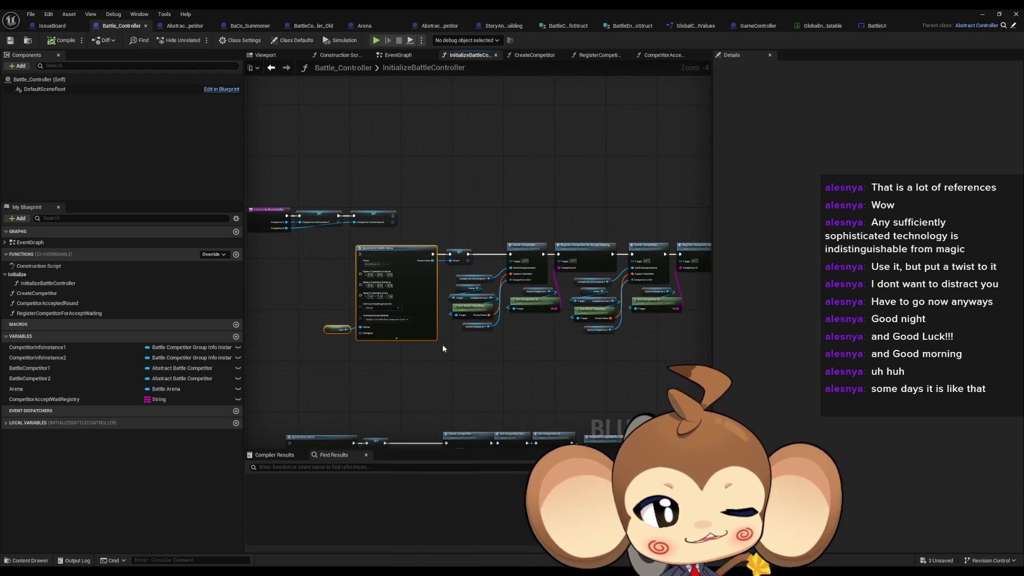
click(448, 342)
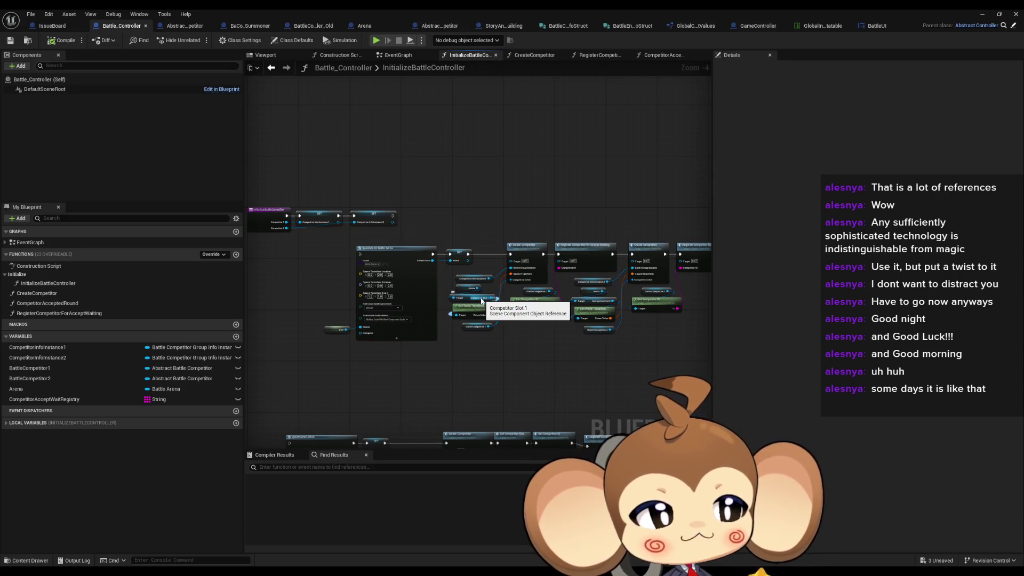
drag(482, 301, 404, 300)
scroll(461, 328, down, 1)
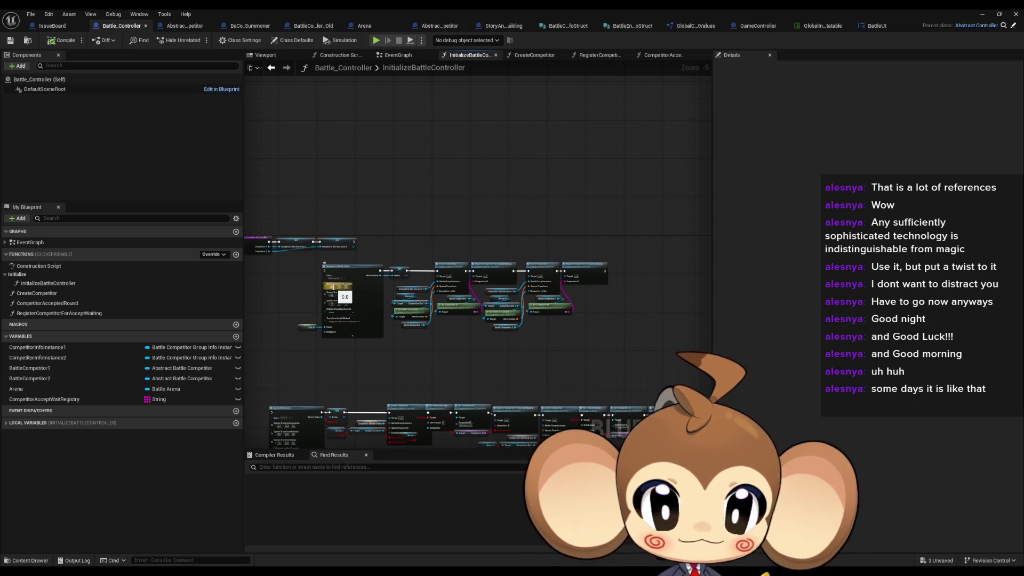
Centre the competitor creation nodes and select the Battle Competitor 1 getter.
scroll(474, 330, up, 2)
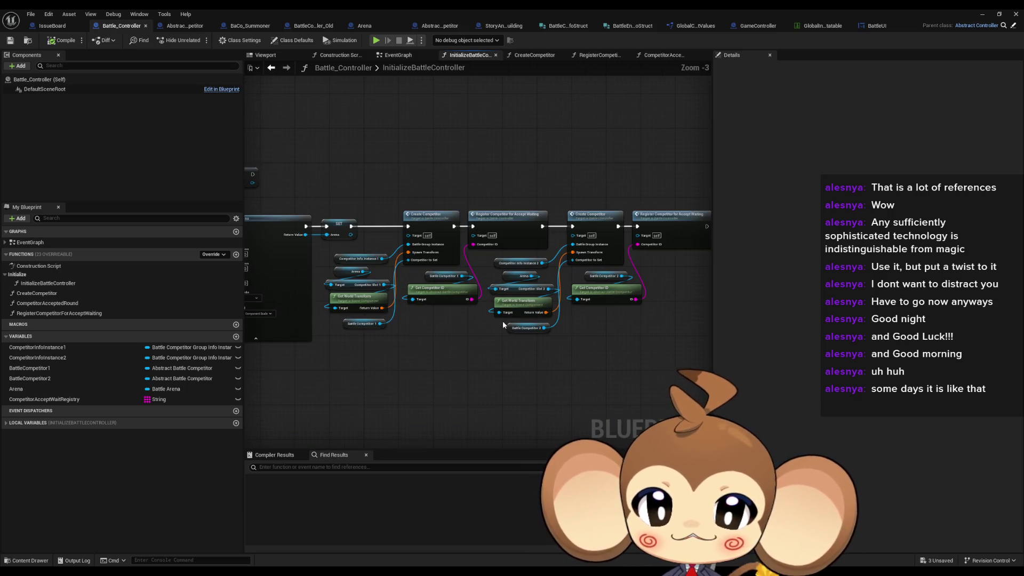
scroll(502, 321, up, 1)
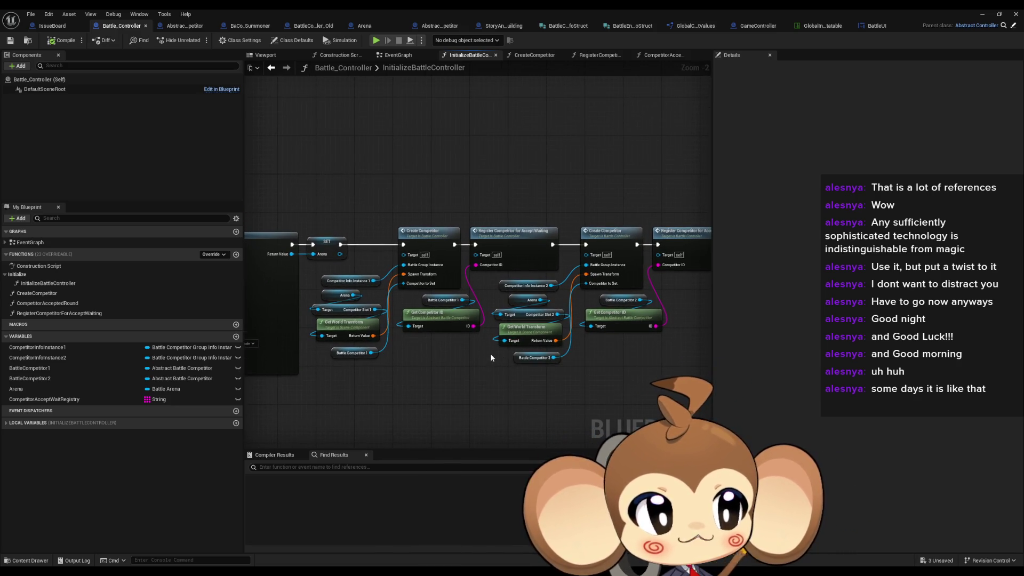
scroll(490, 344, up, 1)
drag(509, 303, 468, 349)
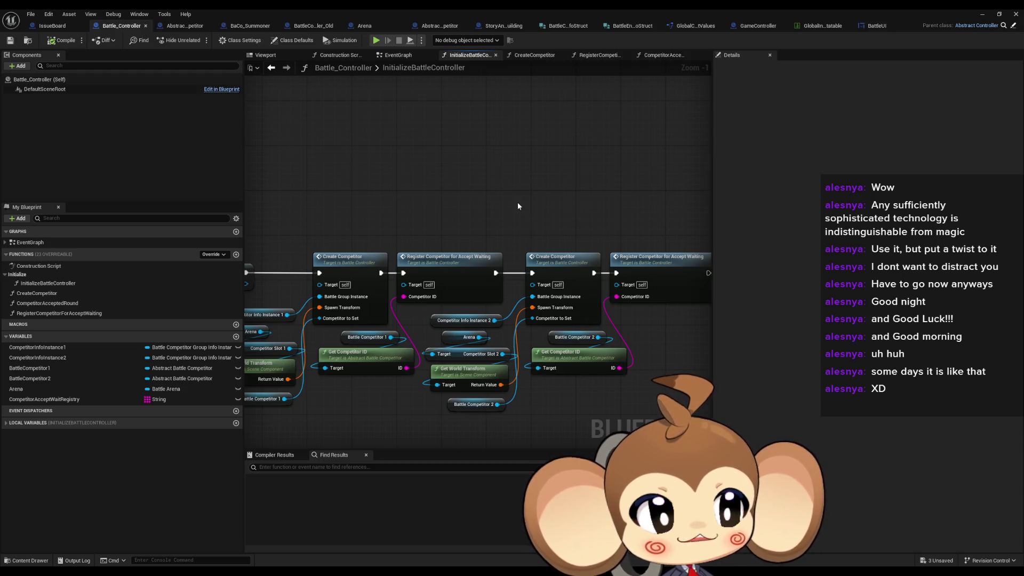
drag(424, 209, 479, 215)
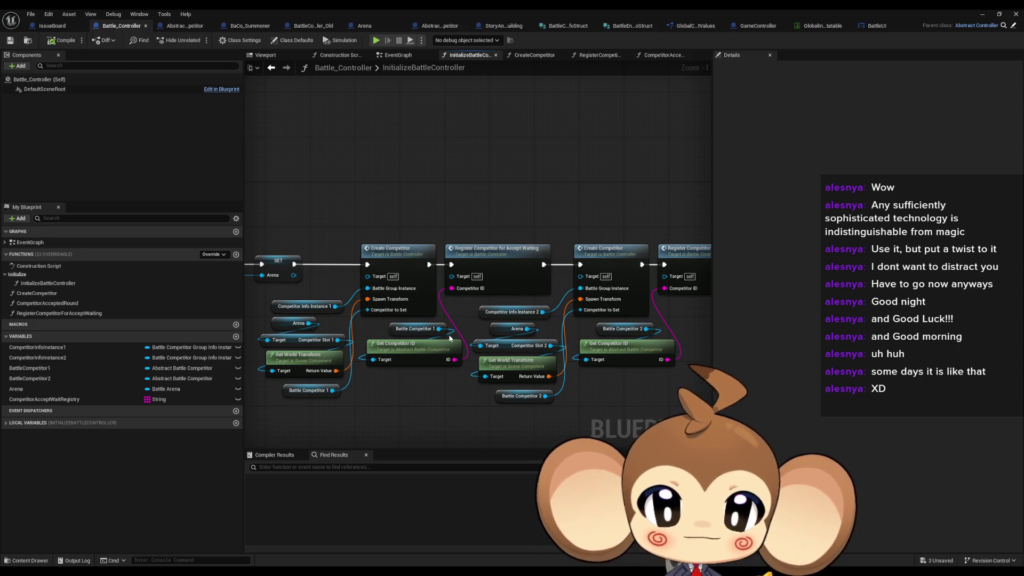
drag(455, 341, 424, 347)
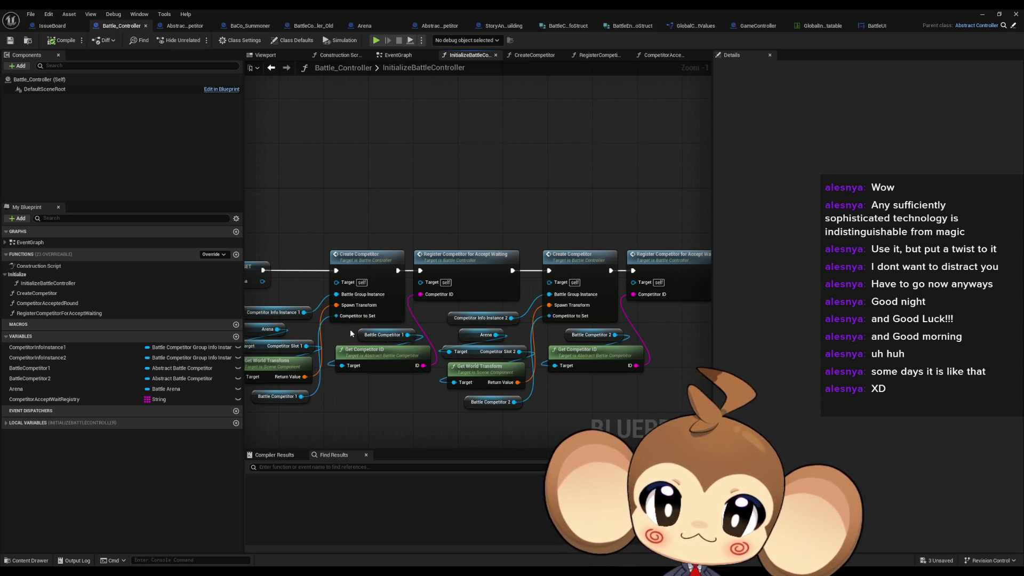
click(382, 334)
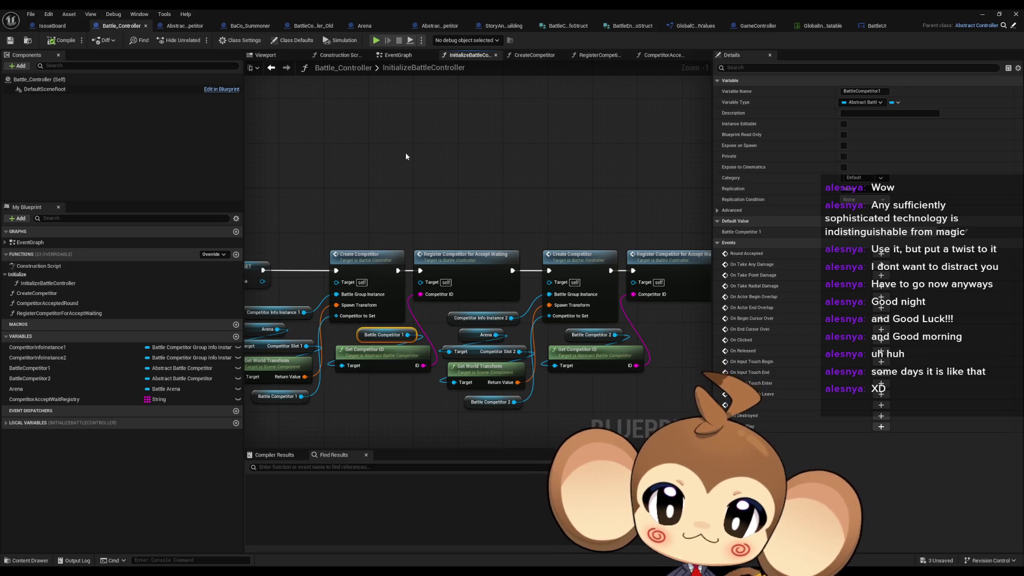
Add a Calculate Flee Strenght call on Battle Competitor 1 above the chain, then create a new function.
drag(405, 156, 480, 177)
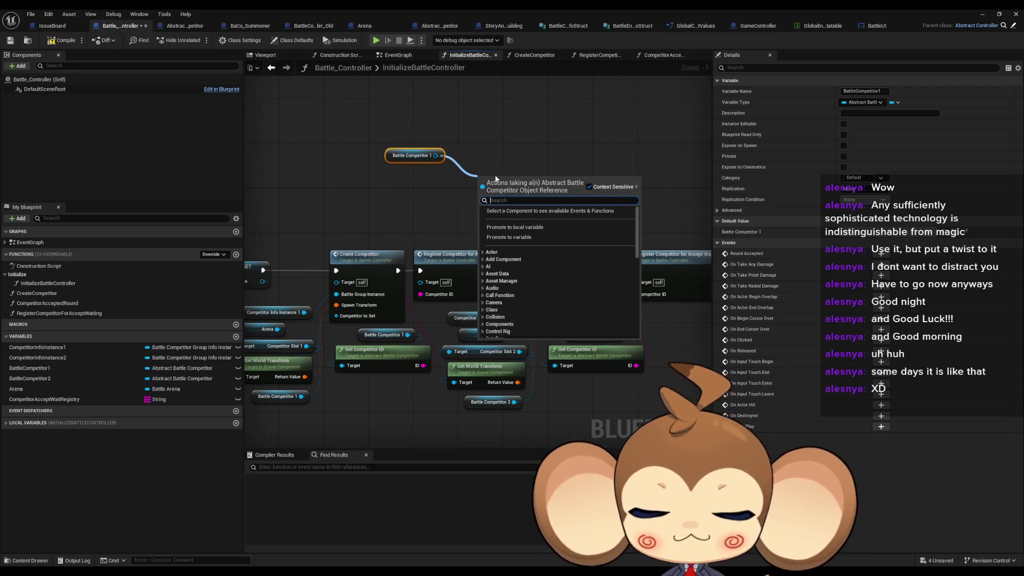
text(calc)
key(Return)
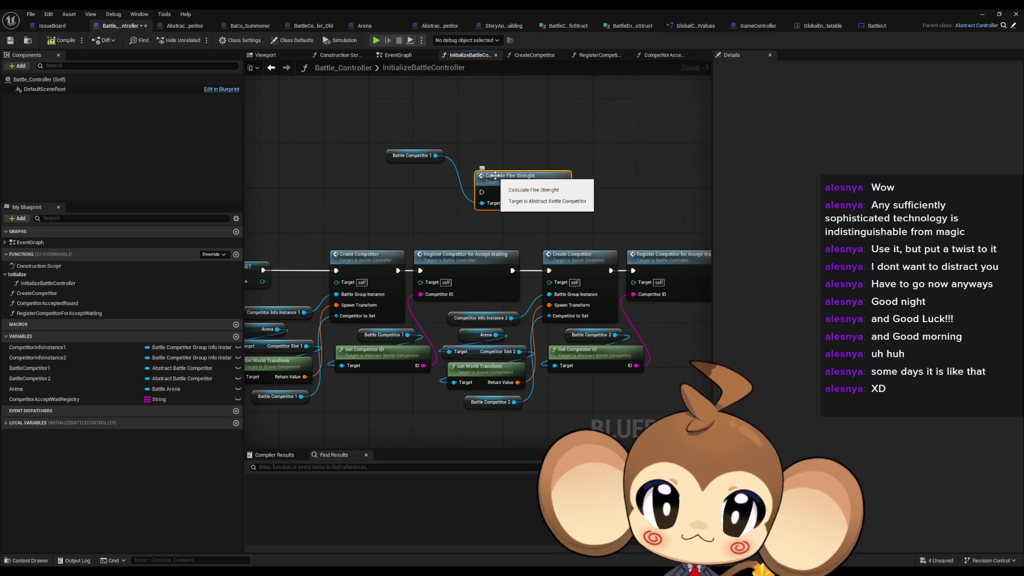
drag(488, 188, 477, 144)
drag(397, 156, 409, 173)
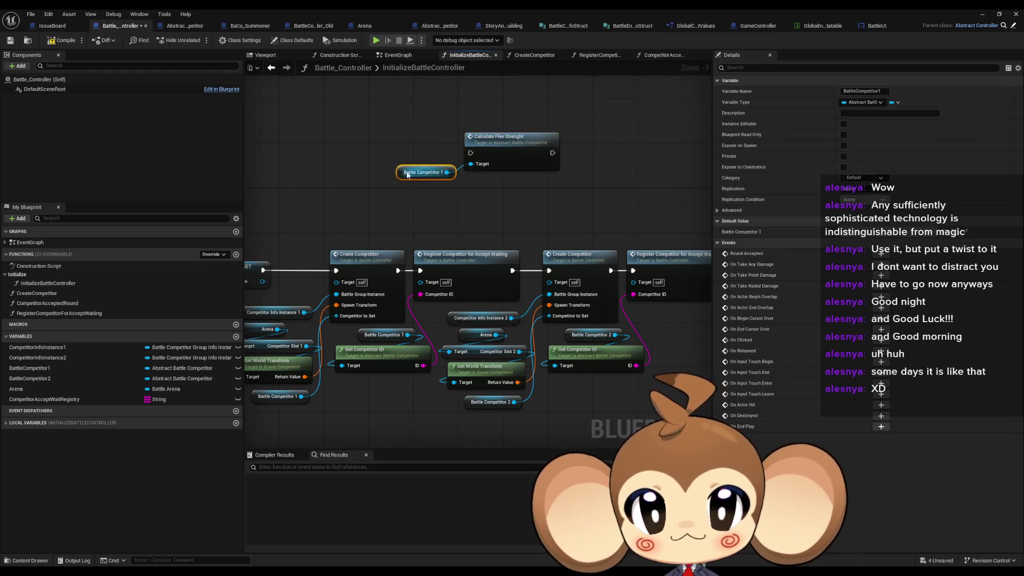
click(443, 204)
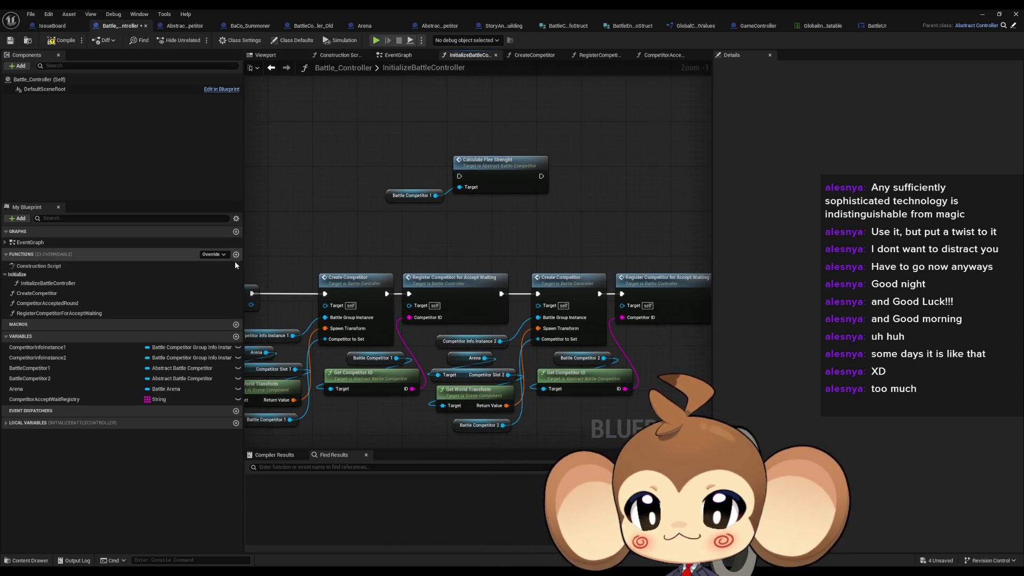
click(237, 255)
text(CalculateCompetitorFleeVal)
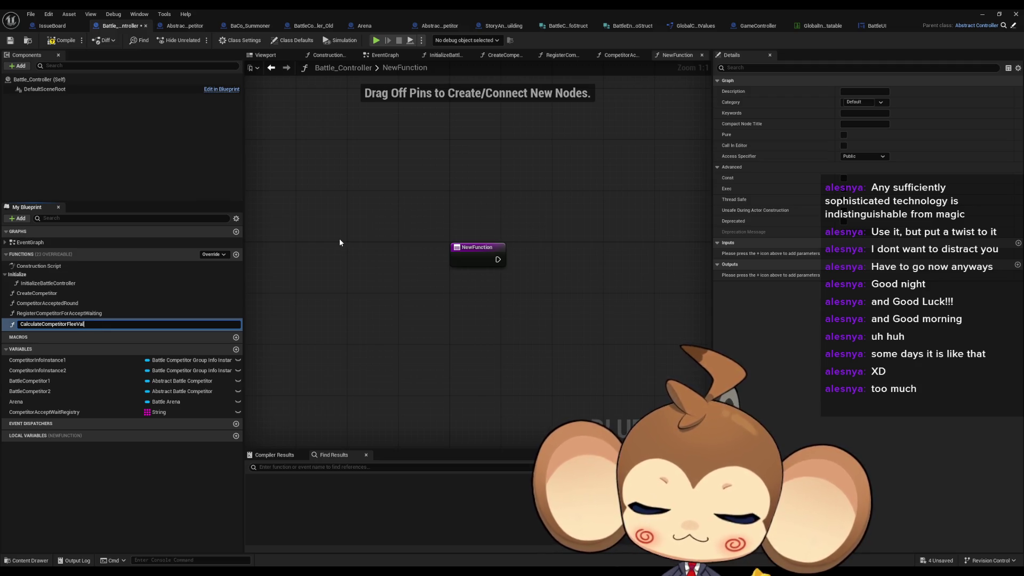
Name the function CalculateCompetitorFleeValues, call it in InitializeBattleController, and open its graph.
text(ues)
key(Return)
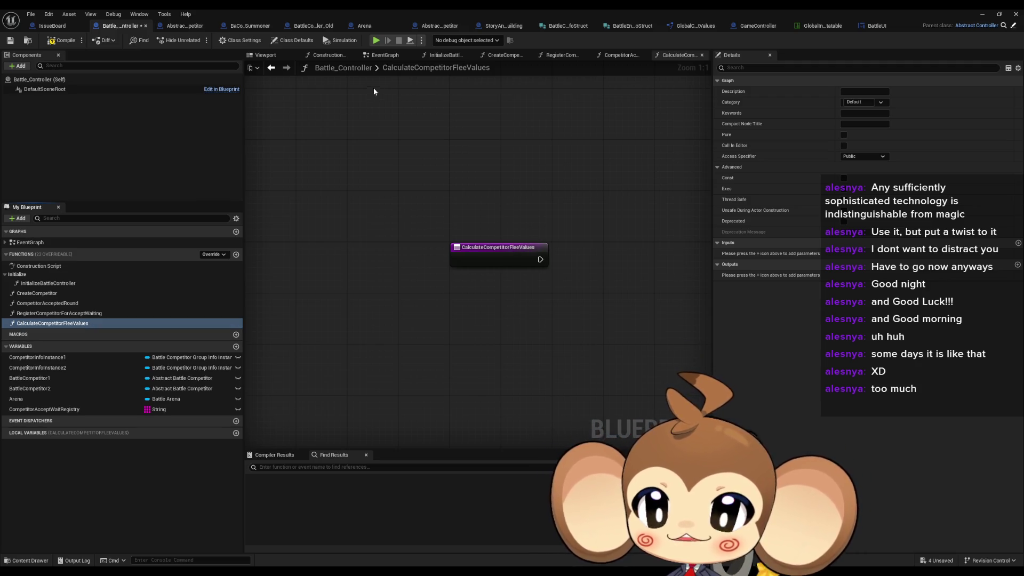
click(272, 68)
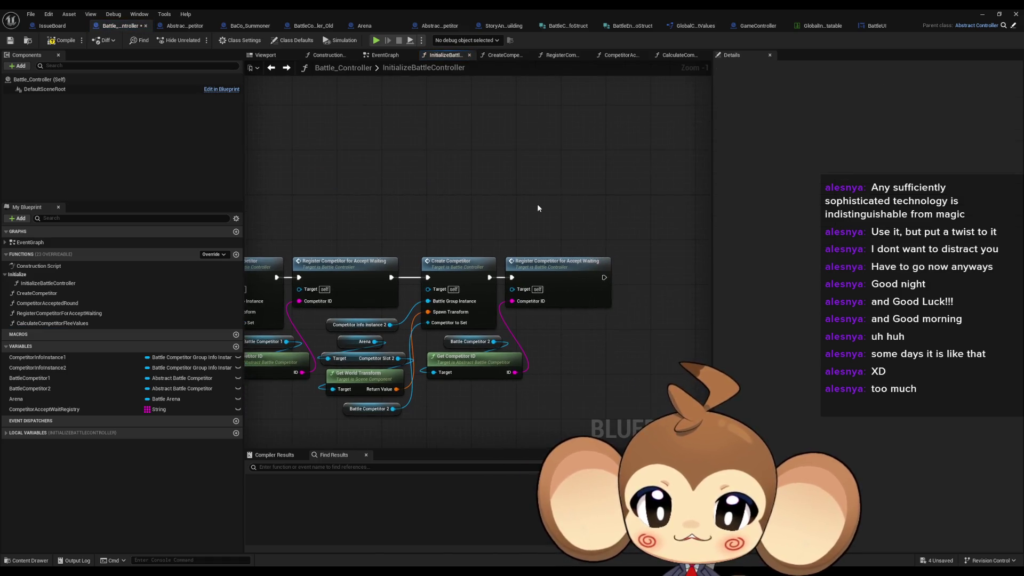
drag(103, 324, 517, 255)
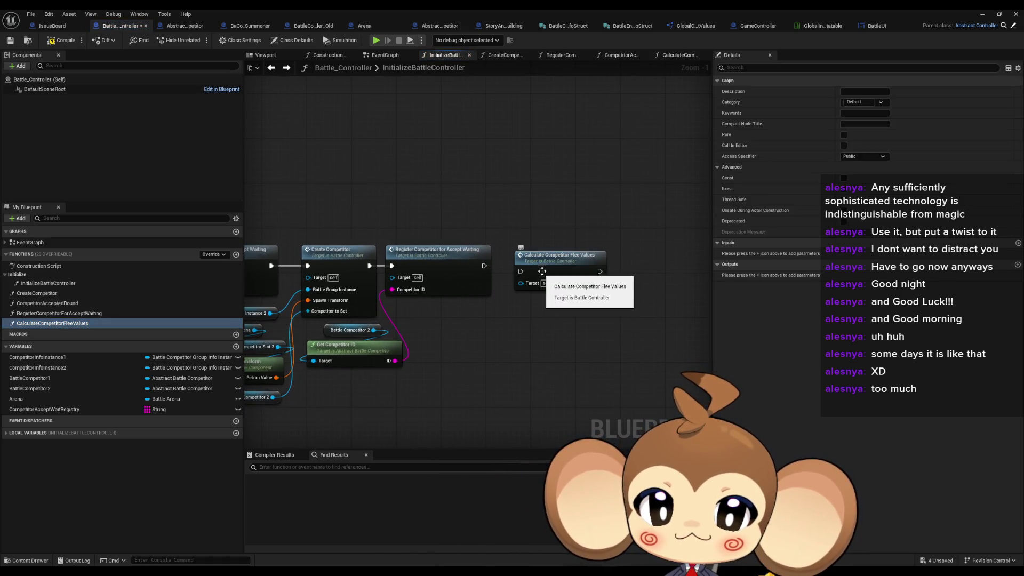
double_click(558, 277)
Paste Calculate Flee Strenght into the function and duplicate it with Battle Competitor 2 as Target.
key(ctrl+v)
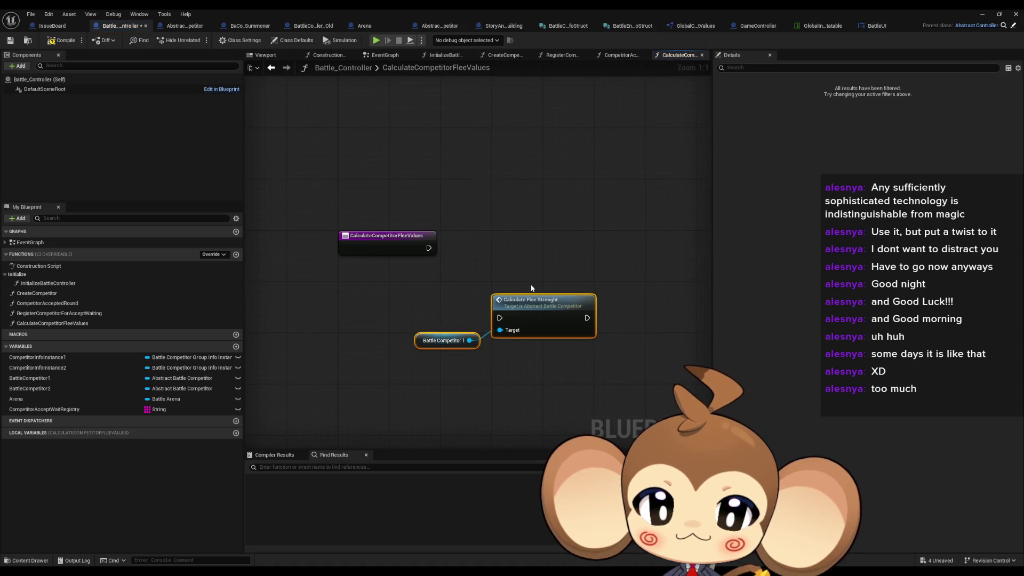
drag(53, 388, 408, 391)
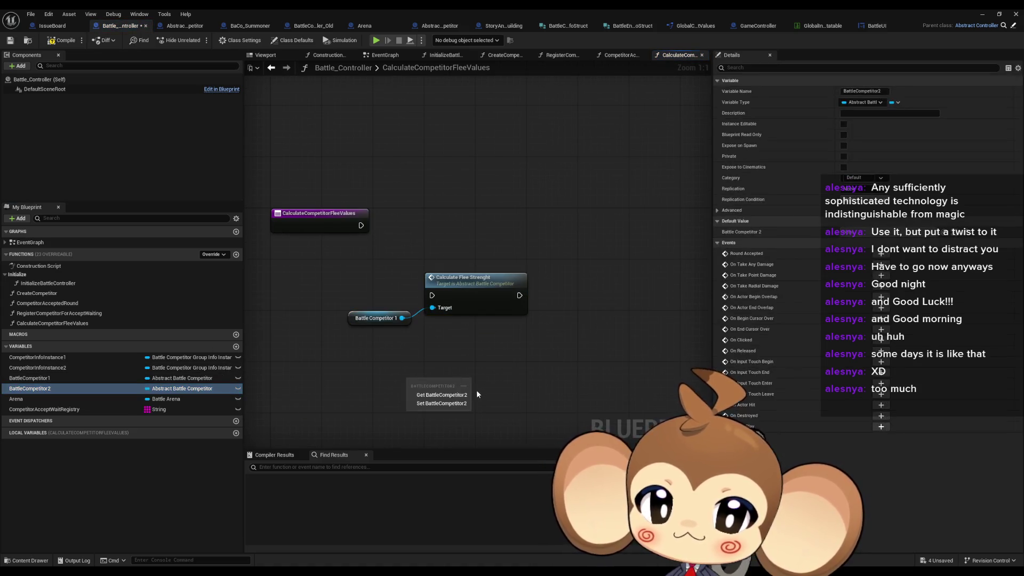
click(424, 396)
click(462, 280)
key(ctrl+c)
key(ctrl+v)
drag(510, 385, 461, 383)
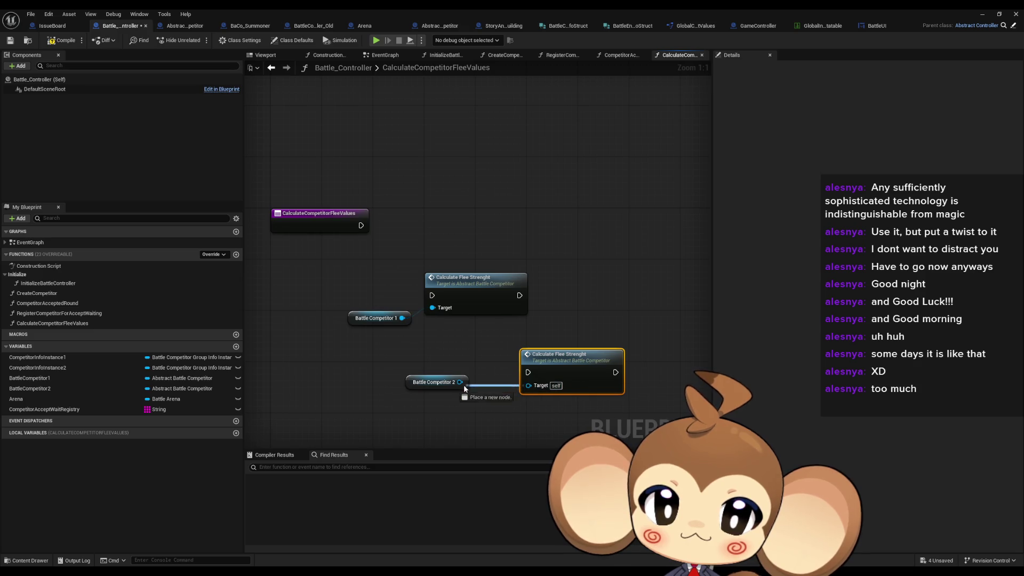
drag(542, 367, 522, 367)
click(582, 324)
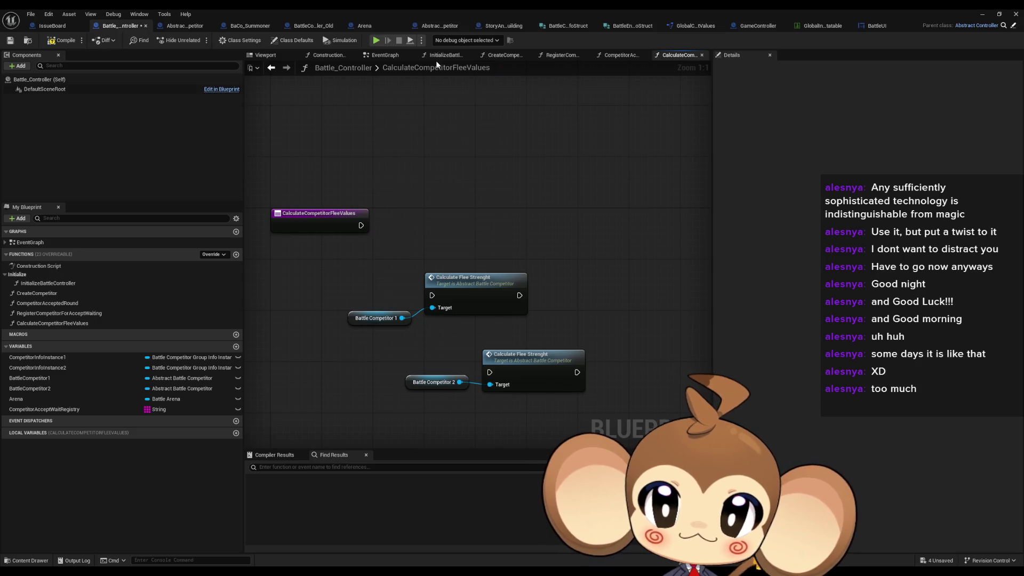
click(317, 27)
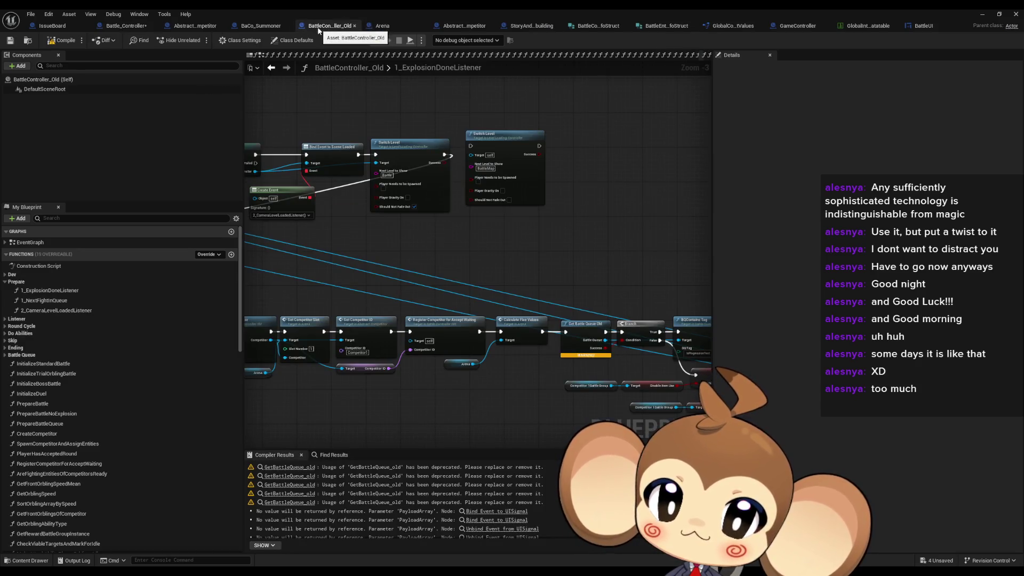
Review the Arena's CalculateFleeValues function graph for reference.
scroll(458, 243, up, 3)
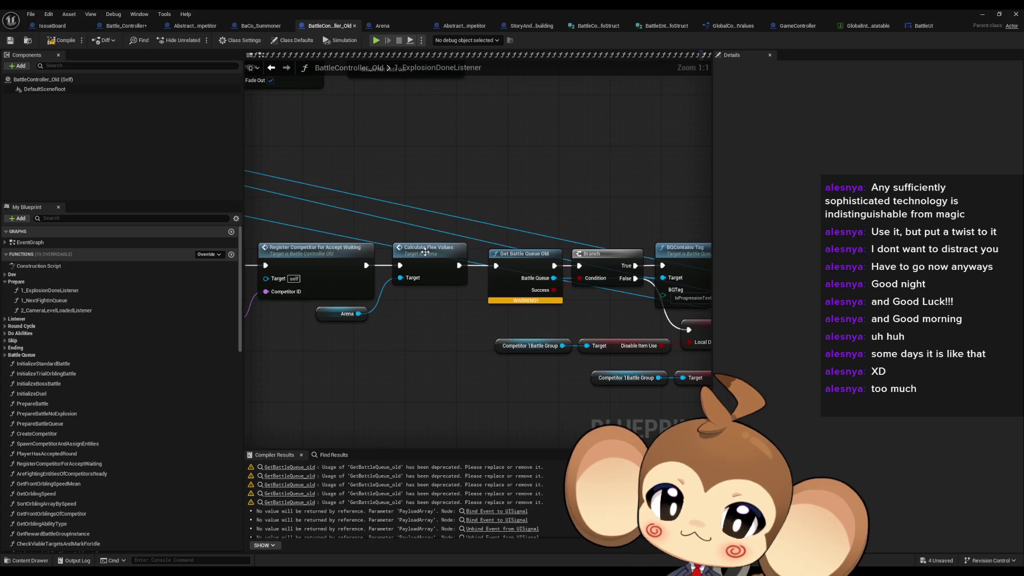
double_click(442, 269)
mouse_move(500, 269)
mouse_down()
mouse_move(355, 264)
mouse_move(405, 264)
mouse_up()
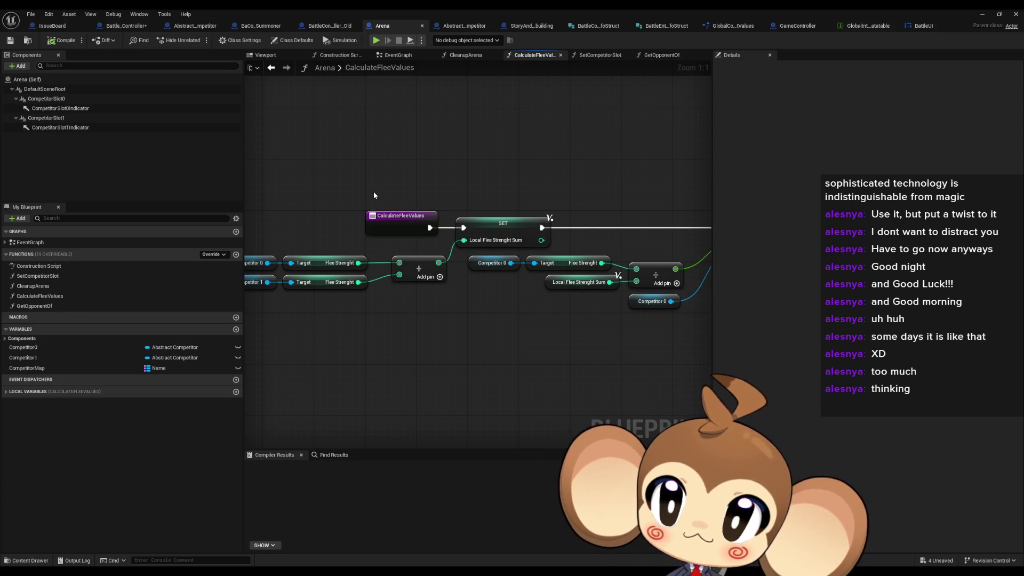
Delete both Calculate Flee Strenght calls and competitor getters from CalculateCompetitorFleeValues.
click(131, 26)
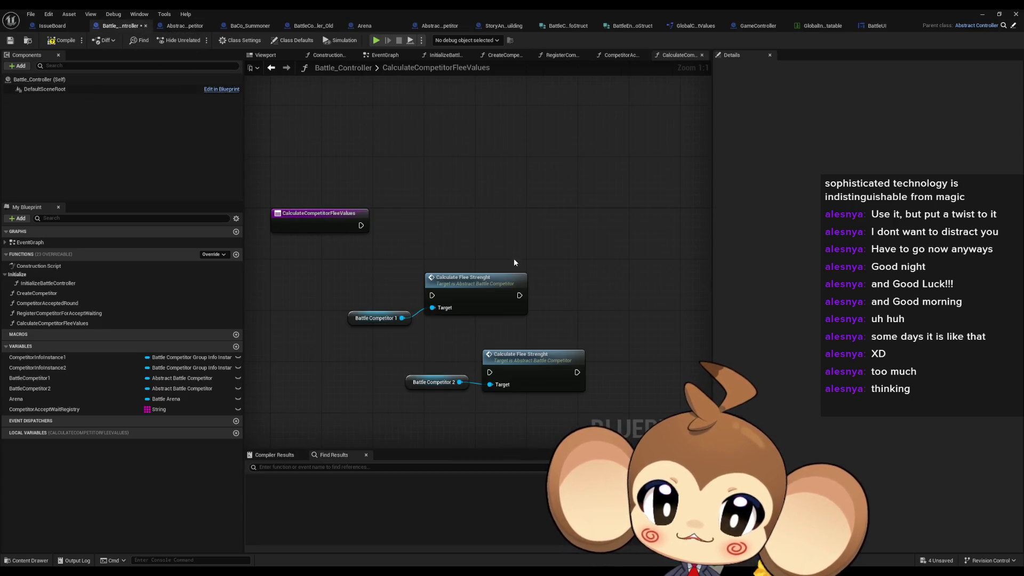
drag(358, 246, 583, 420)
key(Delete)
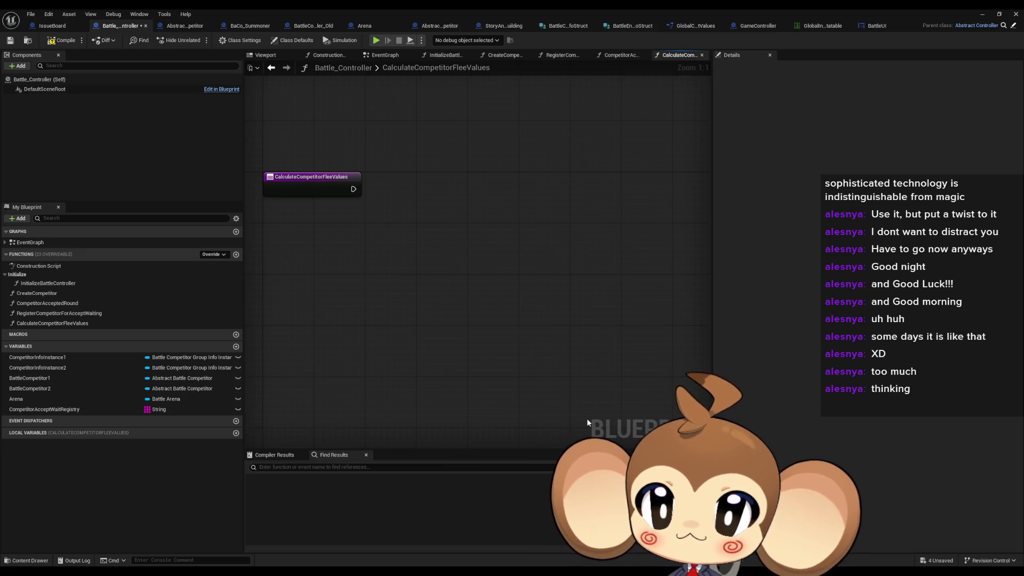
double_click(75, 294)
double_click(58, 304)
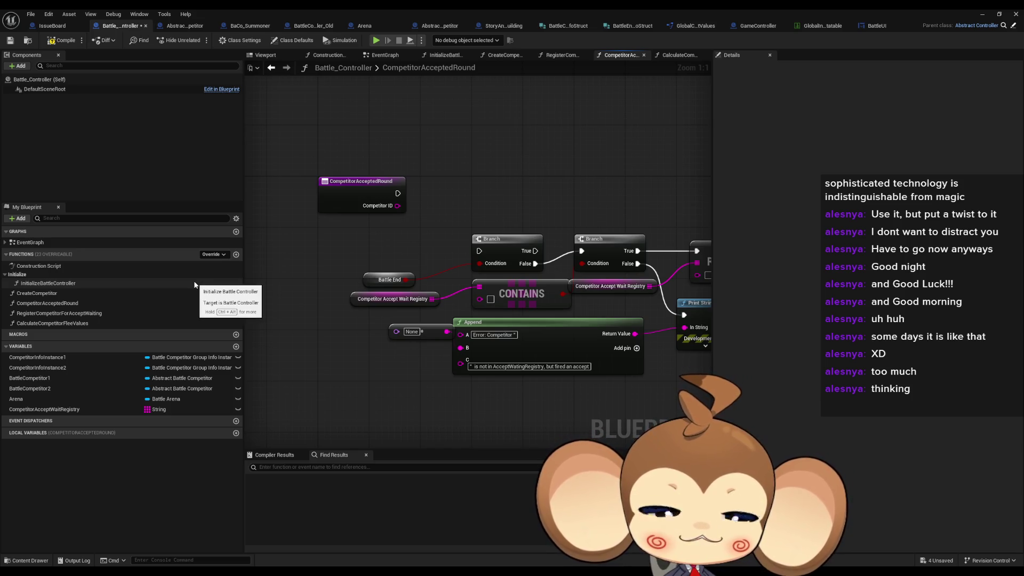
double_click(67, 293)
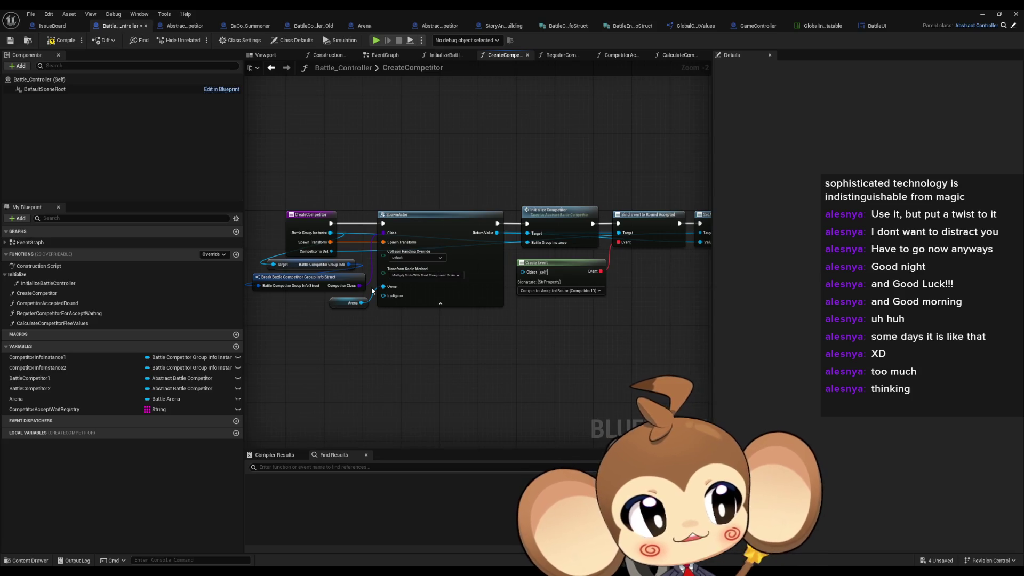
scroll(547, 322, down, 1)
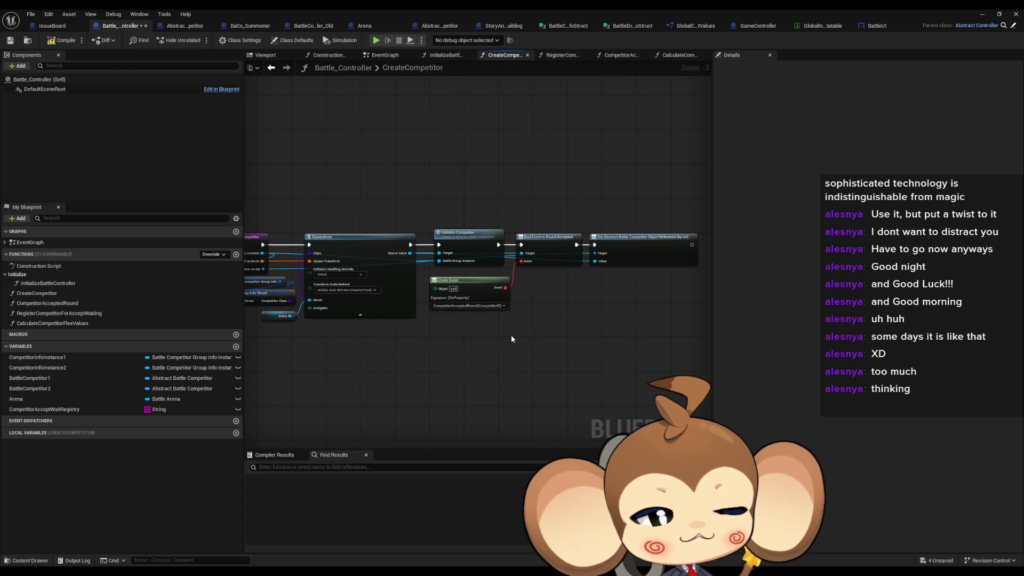
scroll(463, 338, down, 1)
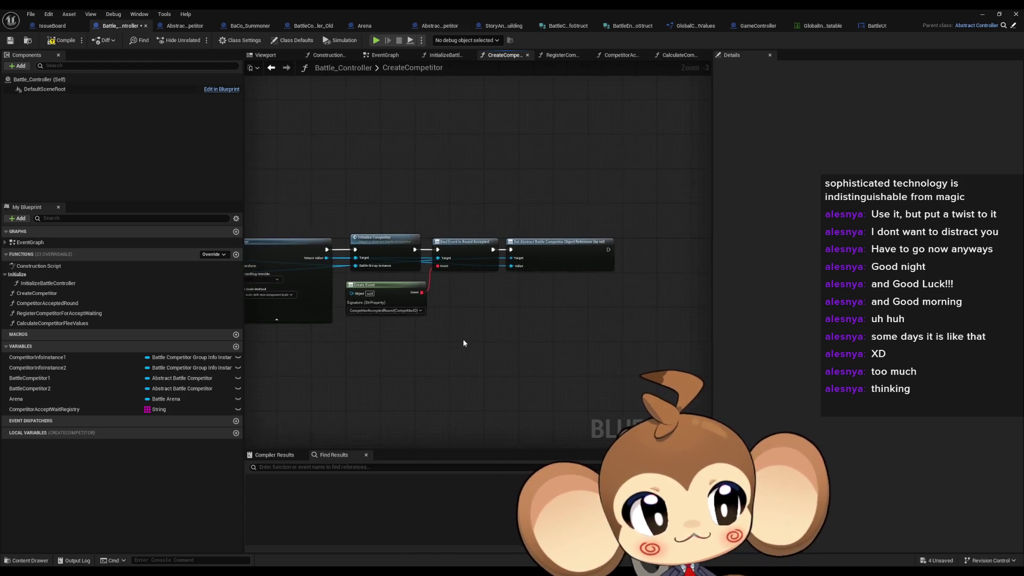
drag(472, 333, 619, 344)
scroll(436, 320, up, 2)
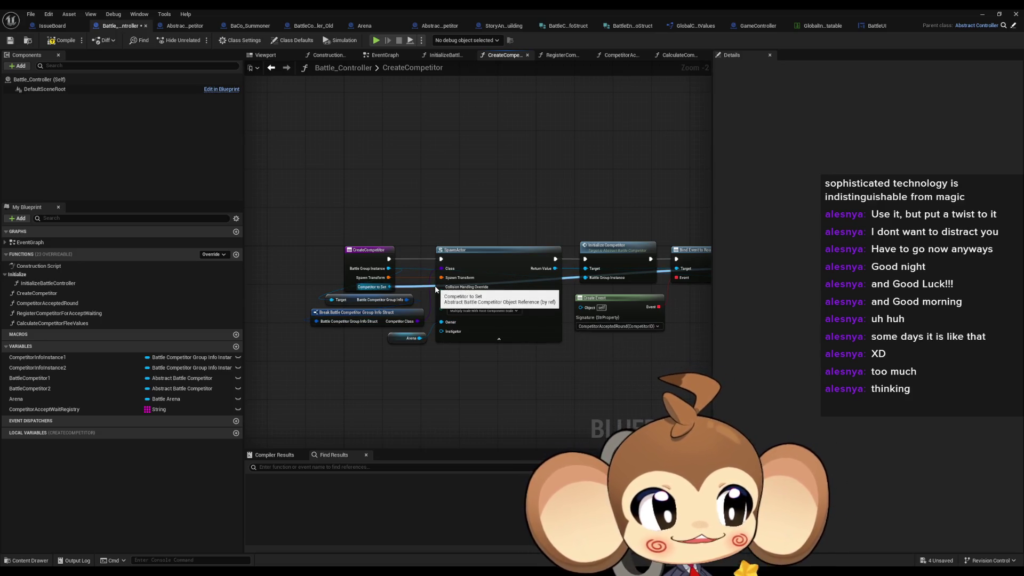
double_click(47, 284)
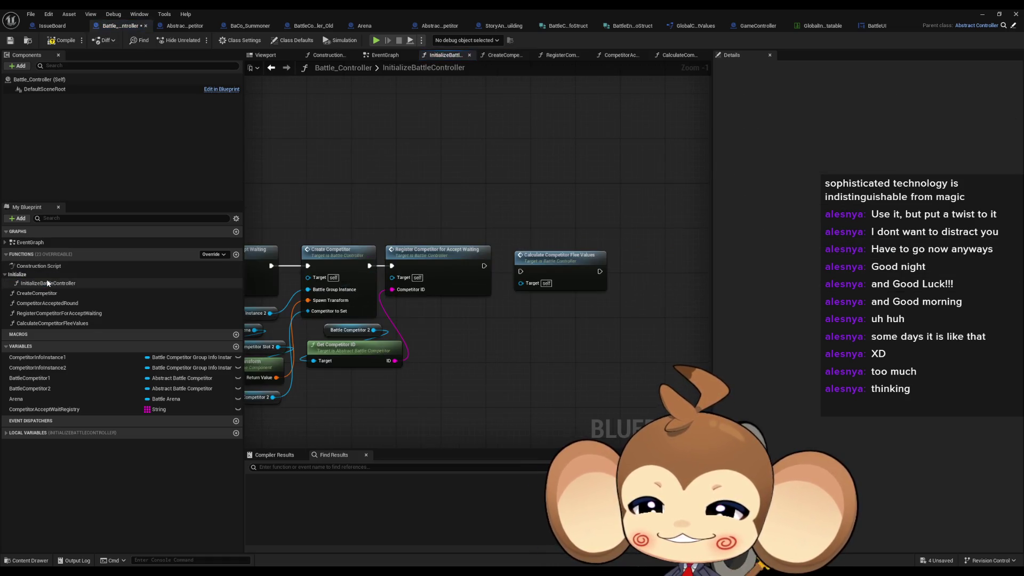
click(570, 268)
scroll(569, 268, down, 2)
scroll(511, 293, up, 2)
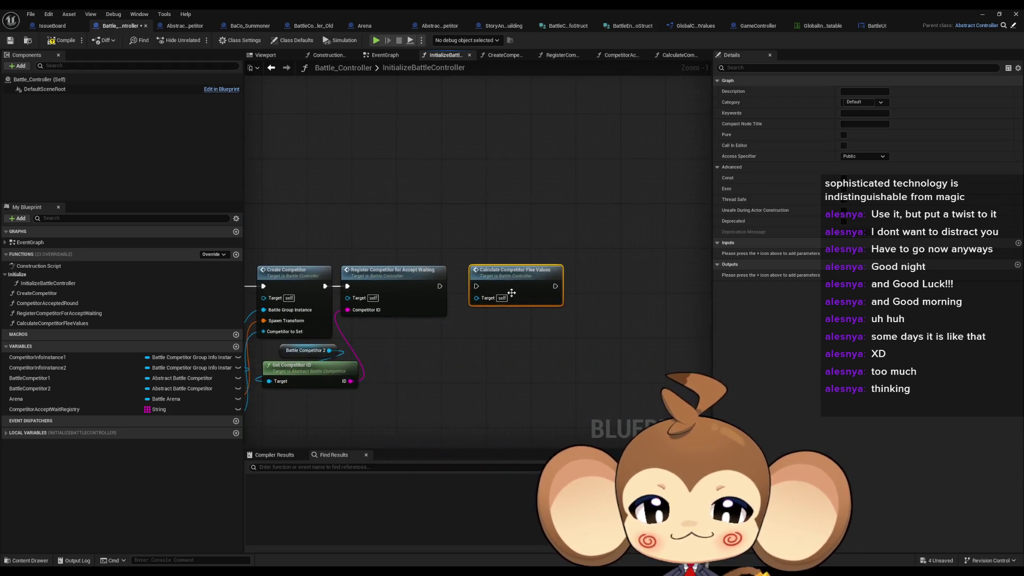
scroll(512, 293, up, 1)
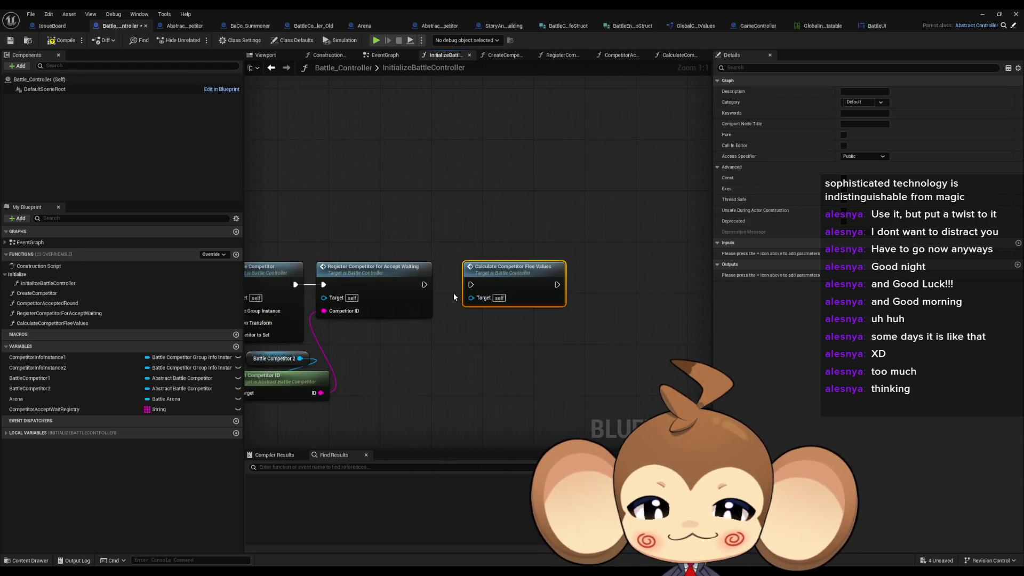
scroll(456, 295, down, 5)
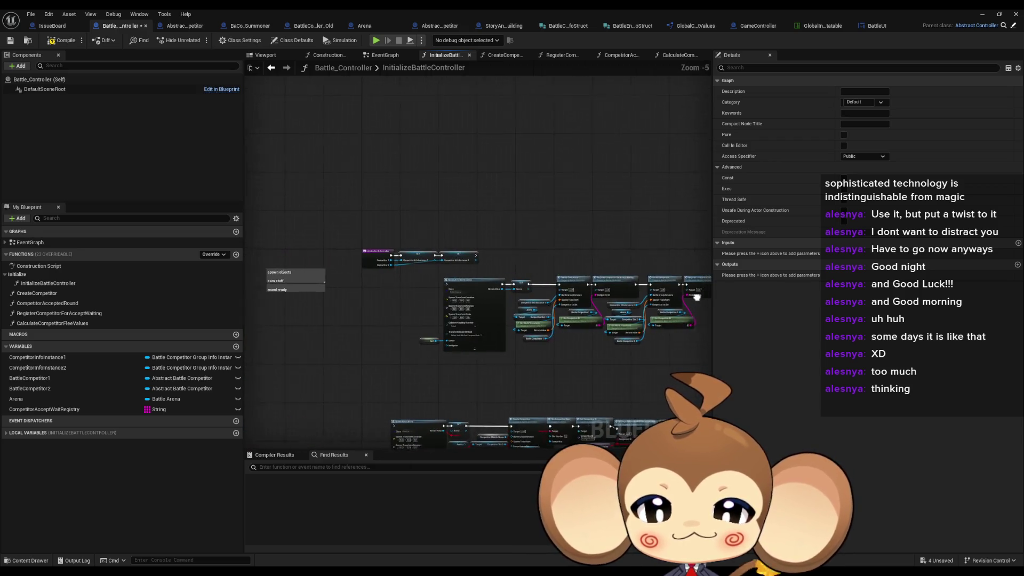
scroll(491, 281, up, 6)
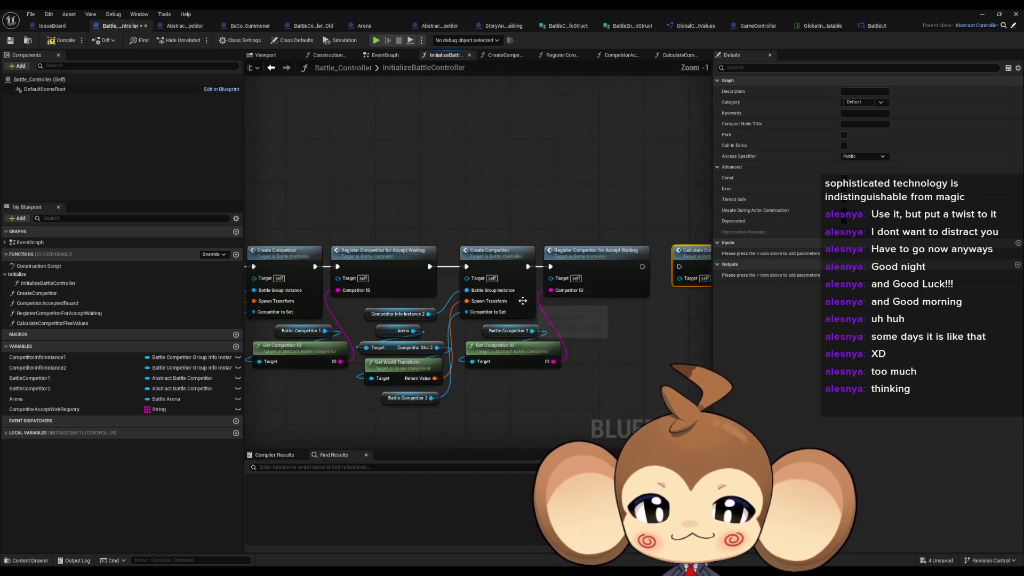
double_click(491, 280)
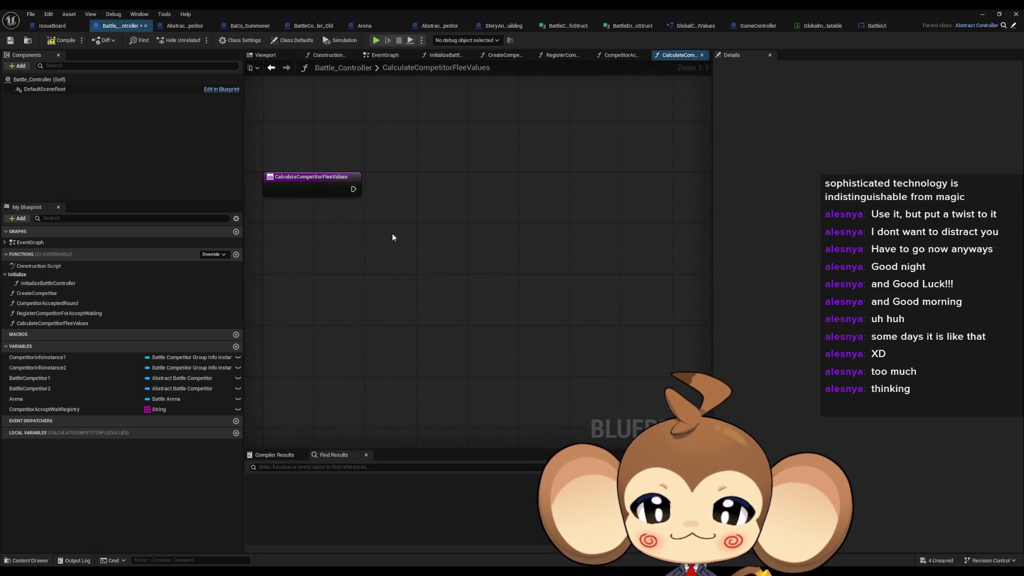
click(271, 67)
click(447, 263)
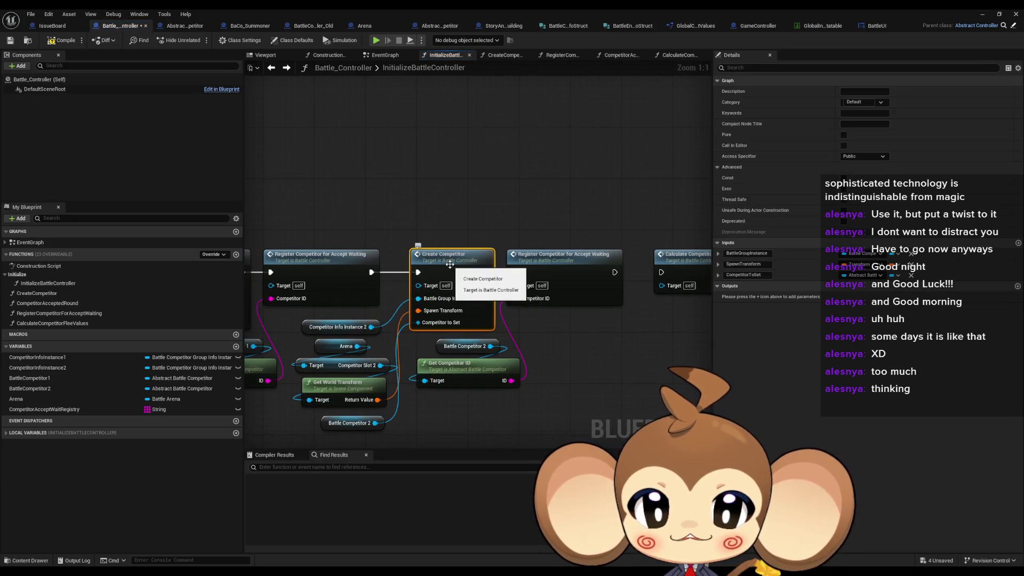
double_click(448, 254)
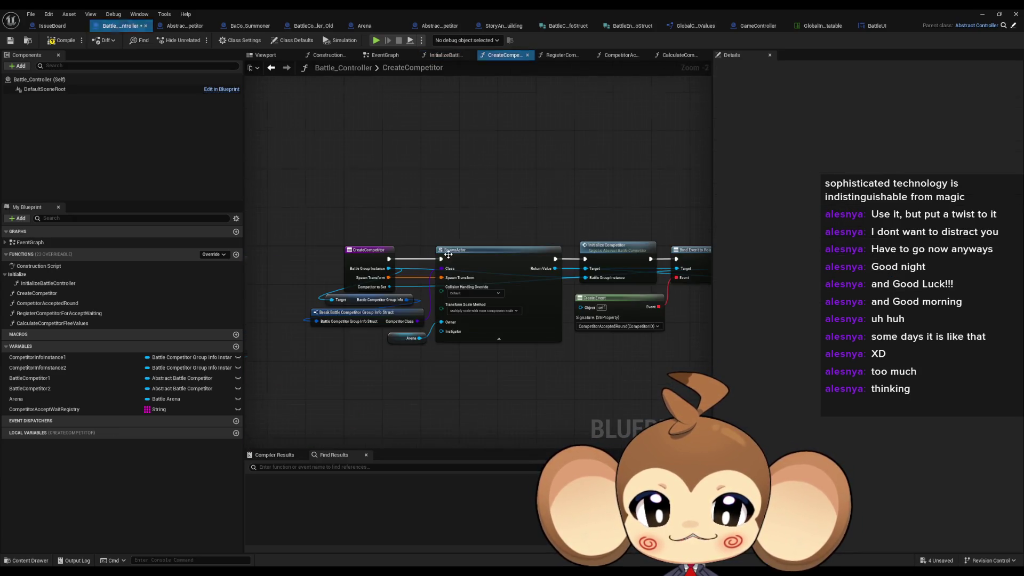
drag(594, 318, 380, 304)
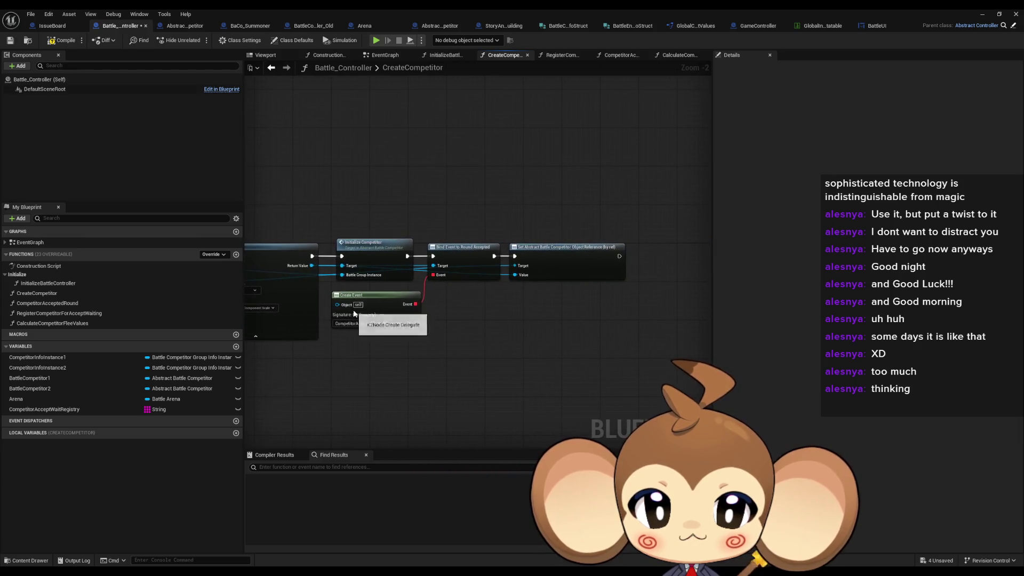
double_click(400, 238)
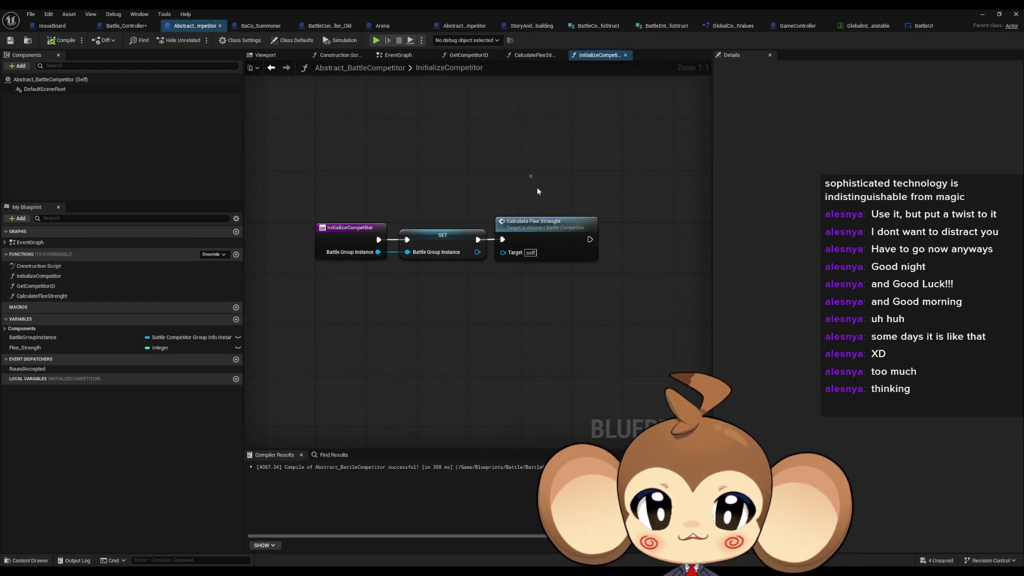
drag(530, 175, 592, 334)
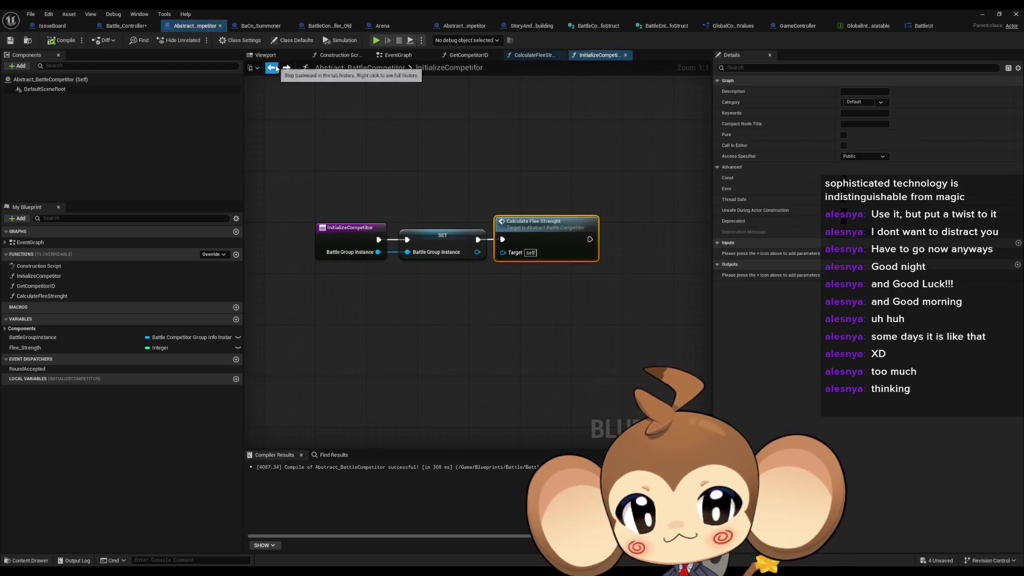
click(276, 69)
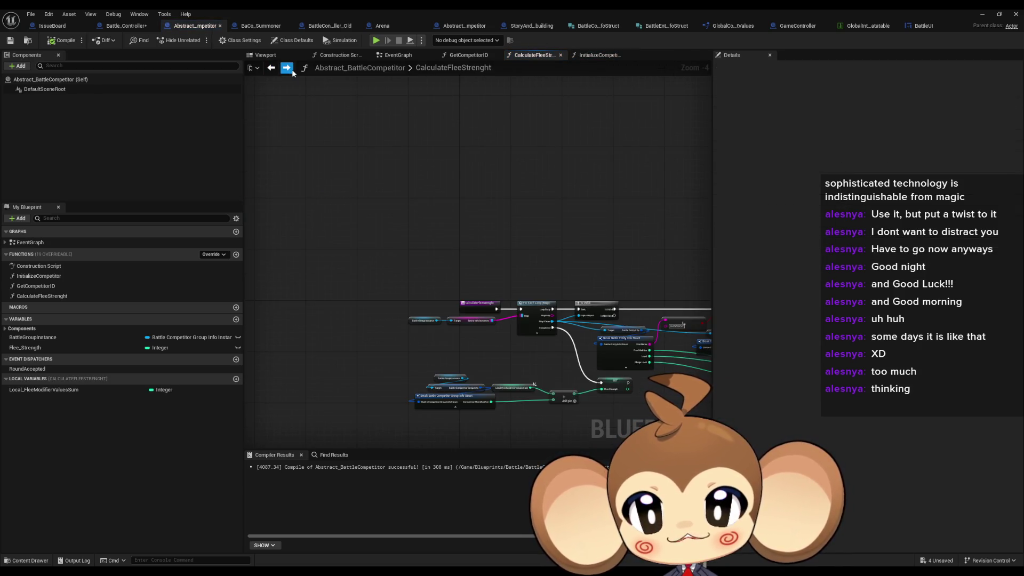
click(276, 68)
click(276, 68)
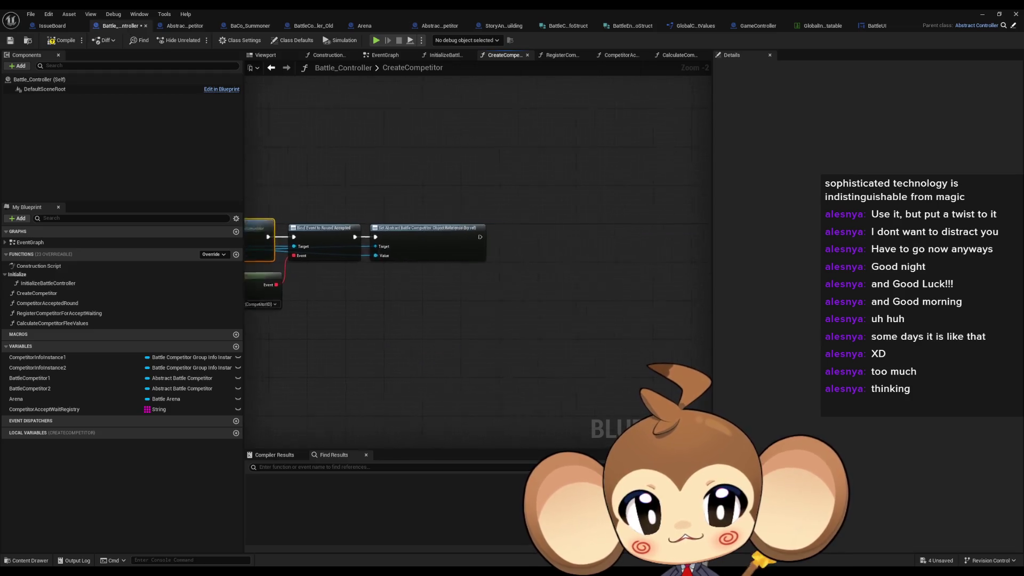
double_click(72, 284)
key(ctrl+z)
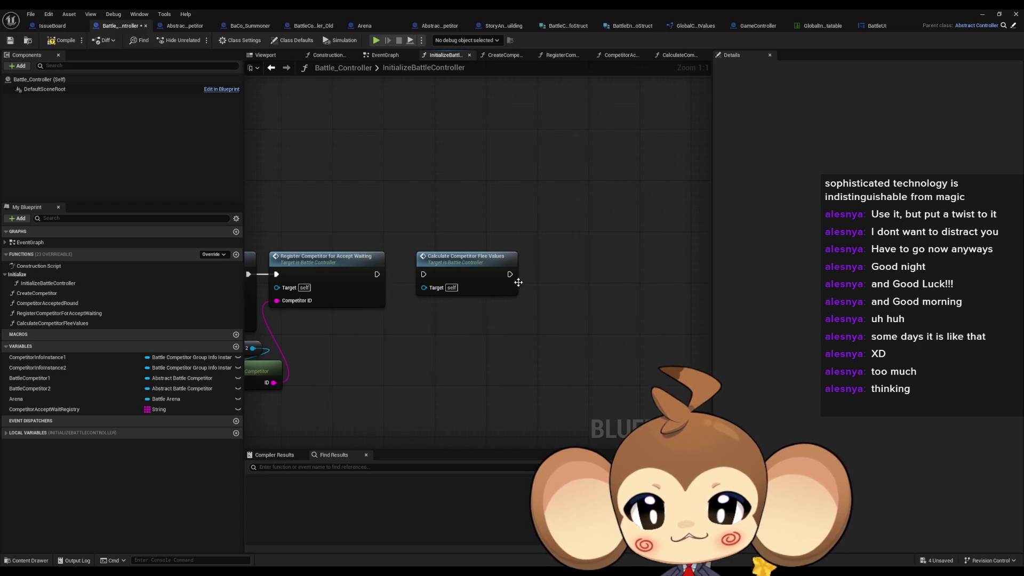
double_click(469, 277)
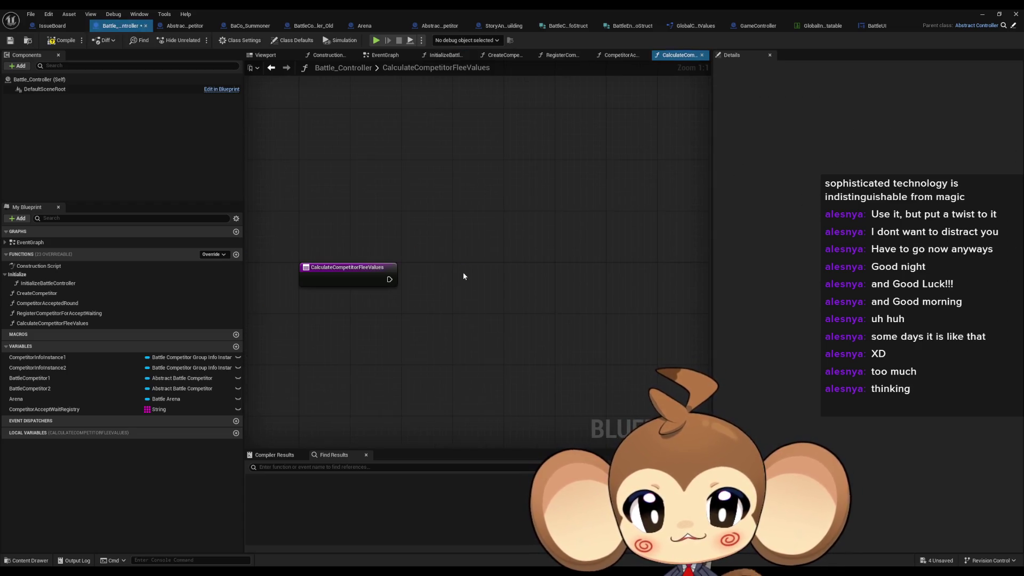
Add Battle Competitor 1 and 2 getters, each wired into its own Get Flee Strength node.
mouse_move(64, 378)
mouse_down()
mouse_move(299, 309)
mouse_move(393, 304)
mouse_up()
mouse_move(53, 388)
mouse_down()
mouse_move(240, 368)
mouse_move(363, 333)
mouse_up()
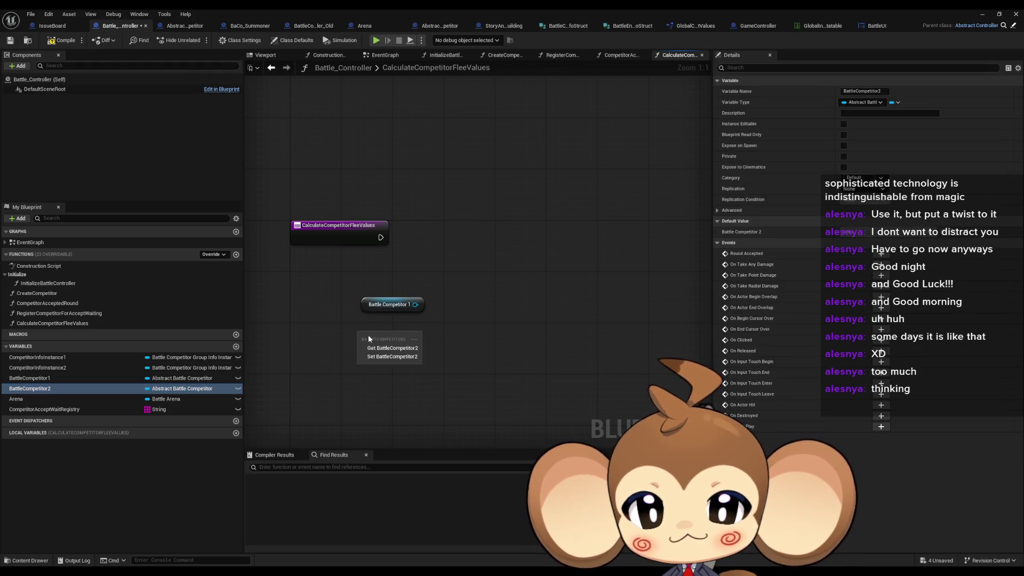
click(389, 344)
drag(442, 306, 442, 305)
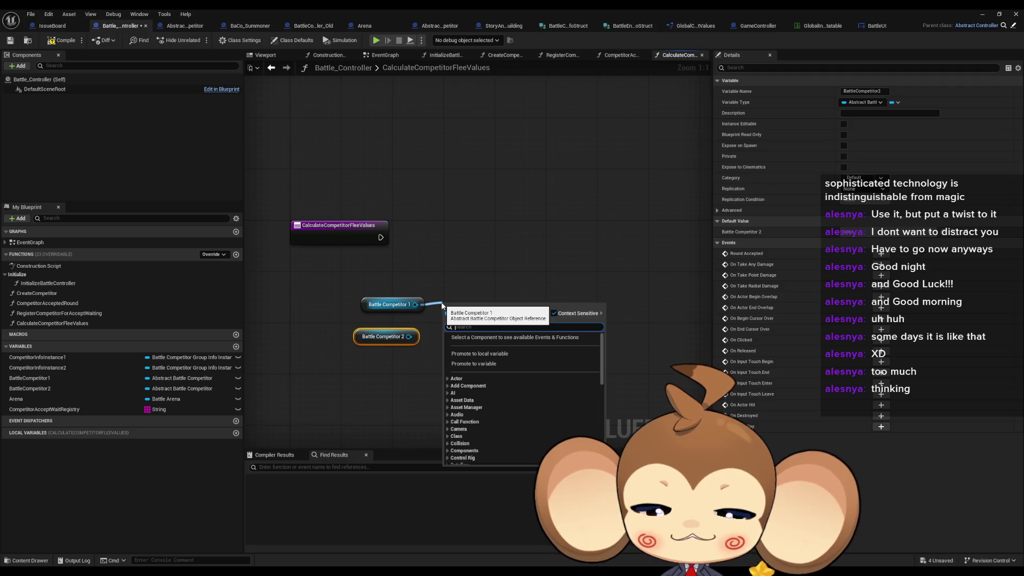
text(flee)
key(Return)
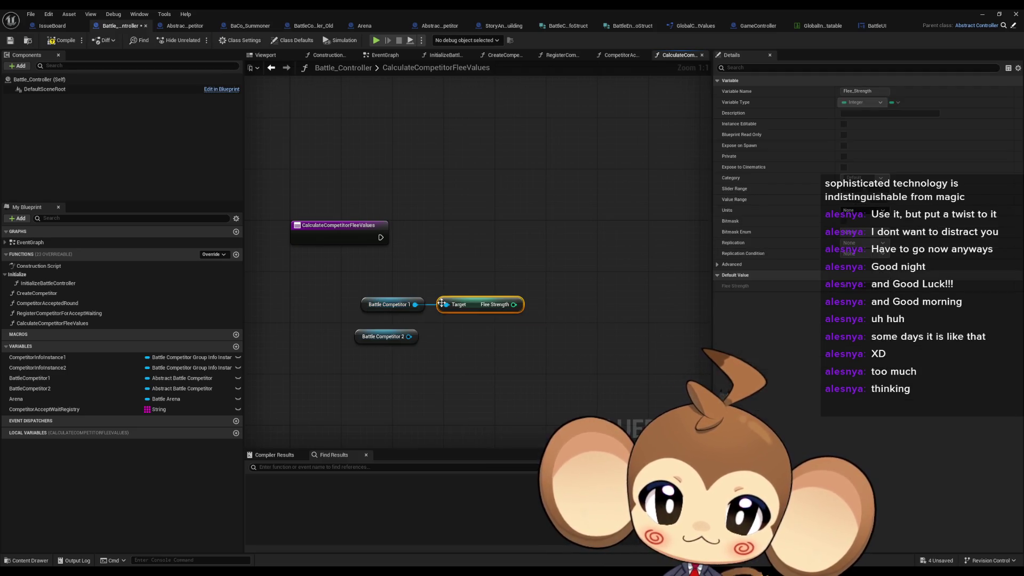
key(ctrl+c)
key(ctrl+v)
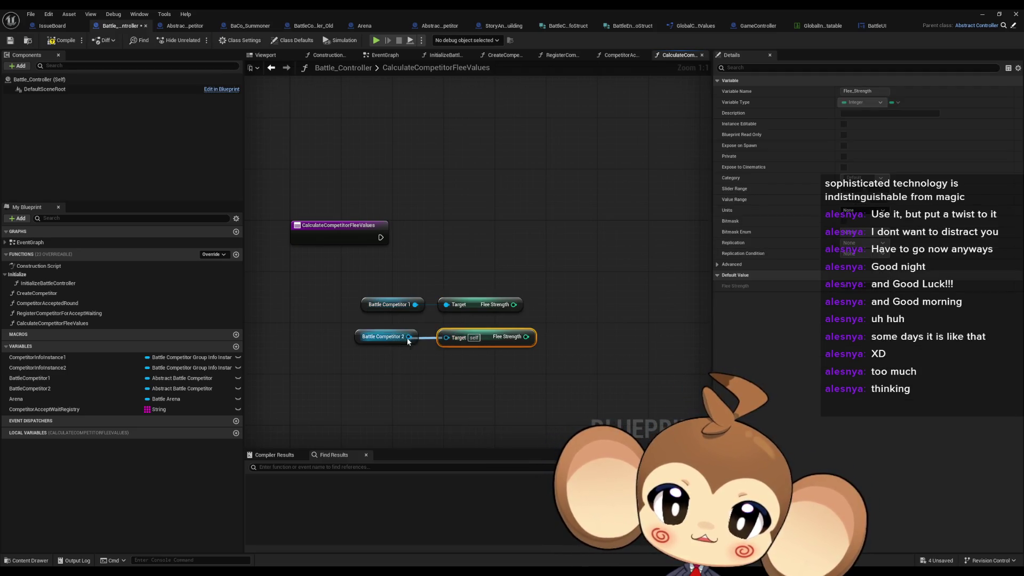
mouse_move(408, 342)
mouse_down()
mouse_move(469, 340)
mouse_move(370, 344)
mouse_up()
click(464, 307)
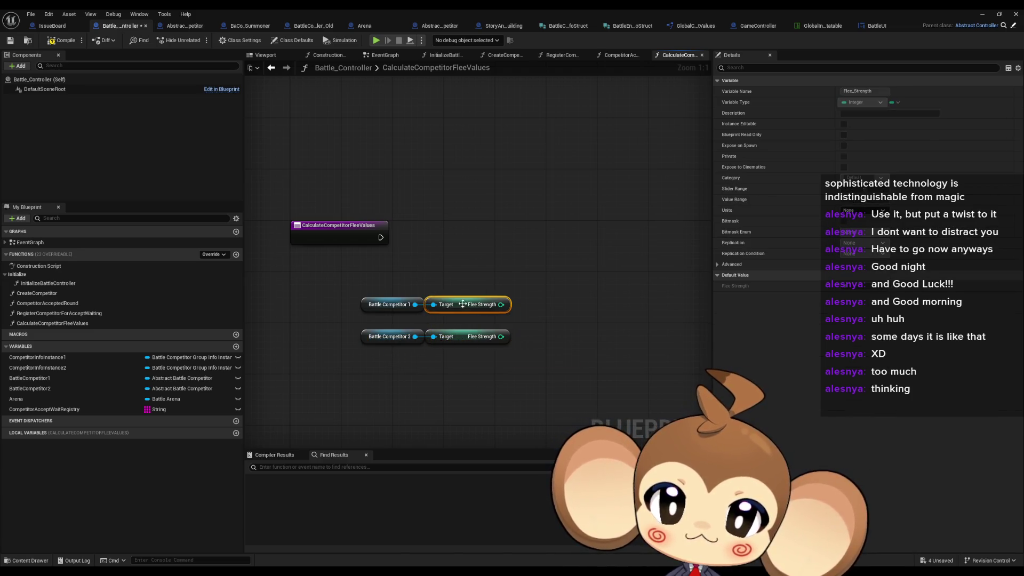
click(259, 402)
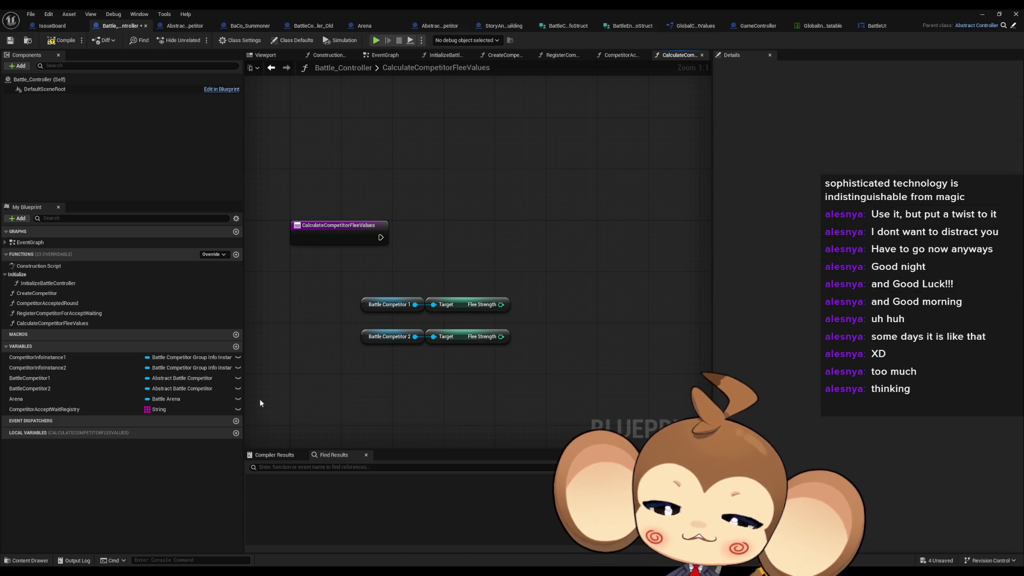
Create an Integer local variable Local_FleeStrengthSum and place its SET node in the graph.
click(237, 433)
text(Local_FleeStrengthSum)
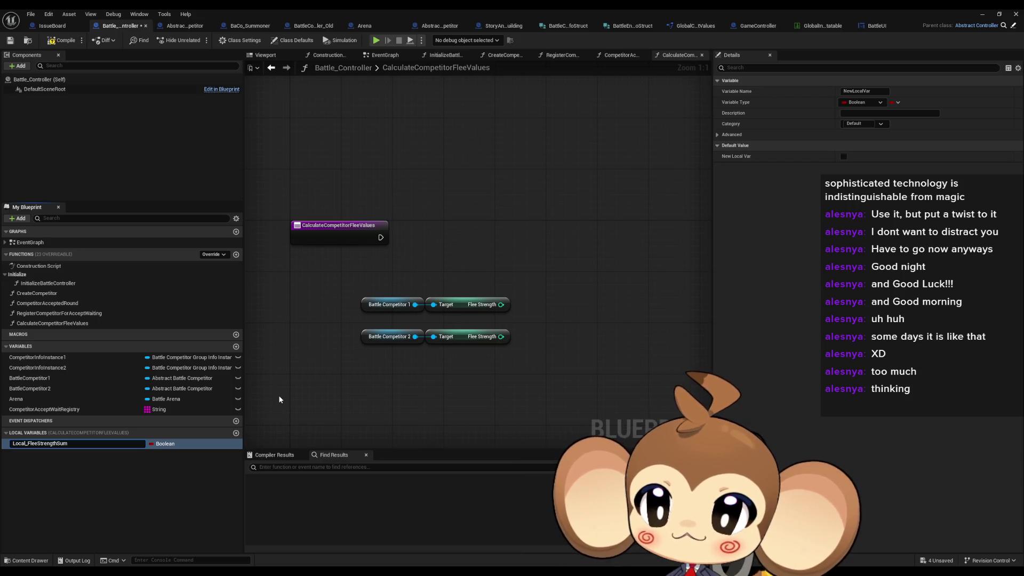
key(Return)
click(179, 444)
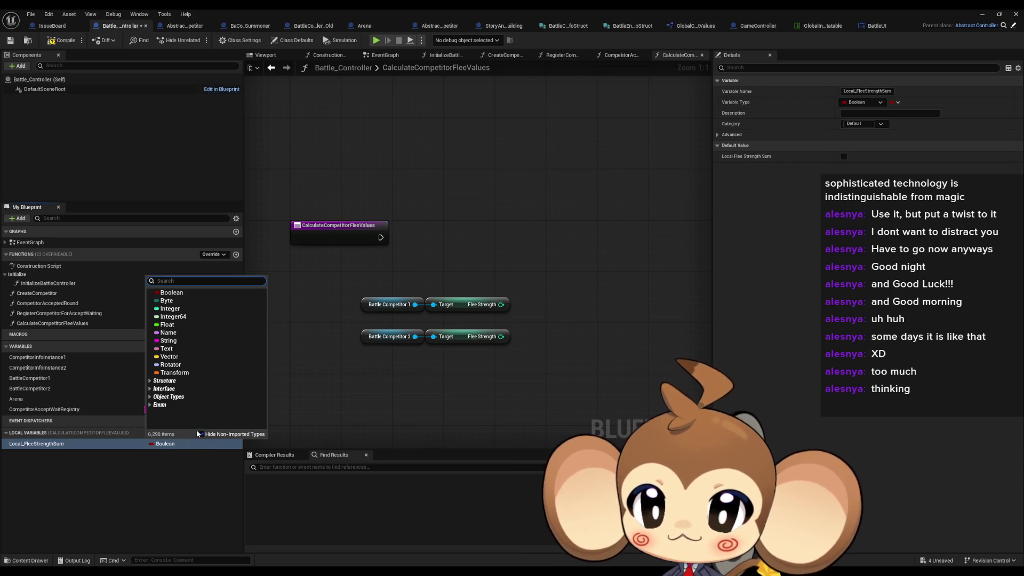
click(172, 308)
mouse_move(37, 444)
mouse_down()
mouse_move(481, 259)
mouse_move(504, 216)
mouse_up()
Add both Flee Strength values with an Add node feeding the SET, connected to the entry.
drag(502, 304, 514, 312)
text(add)
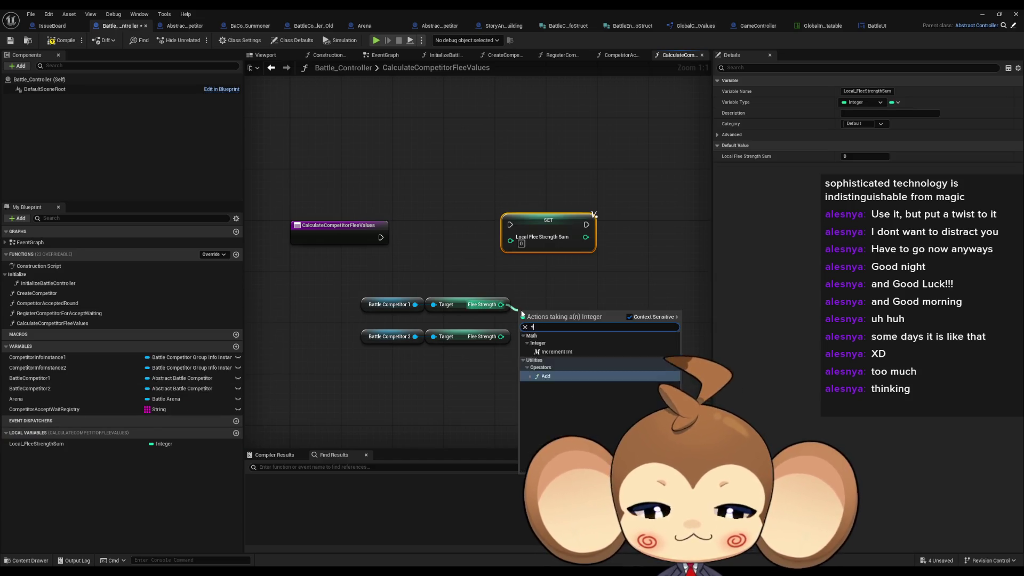
click(528, 334)
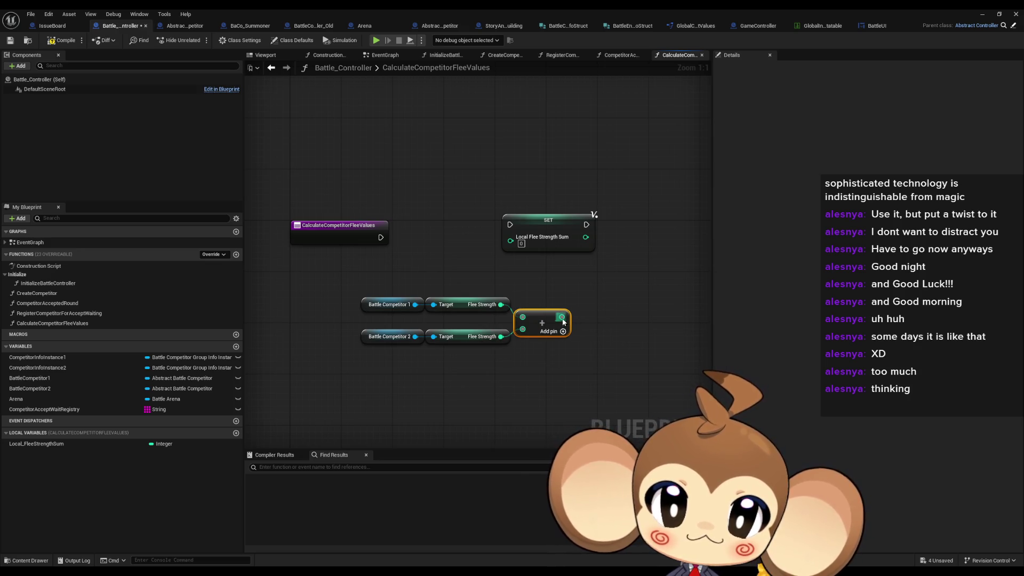
drag(564, 318, 510, 236)
drag(356, 349, 536, 325)
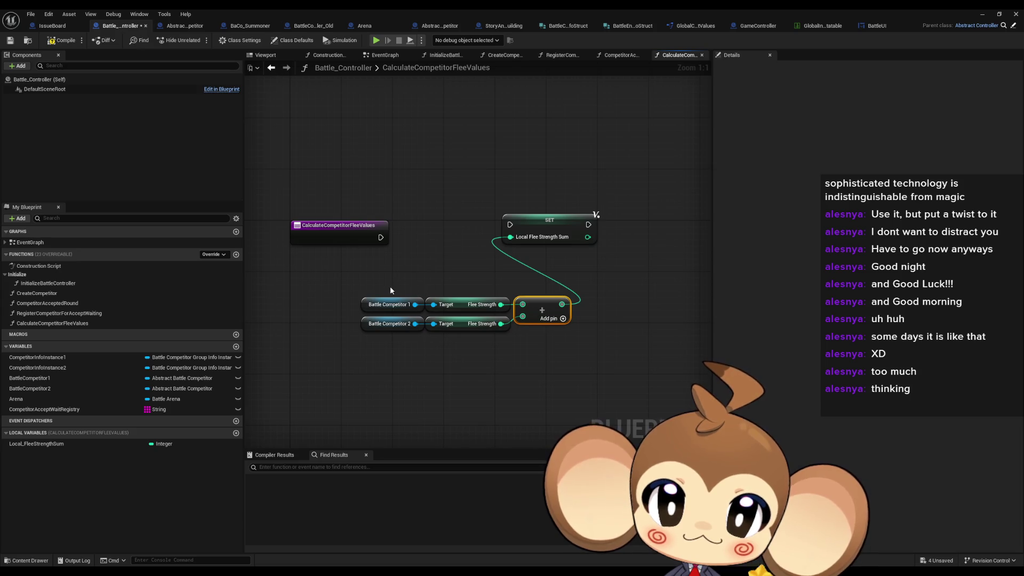
mouse_move(391, 289)
mouse_down()
mouse_move(573, 331)
mouse_move(440, 266)
mouse_move(397, 262)
mouse_up()
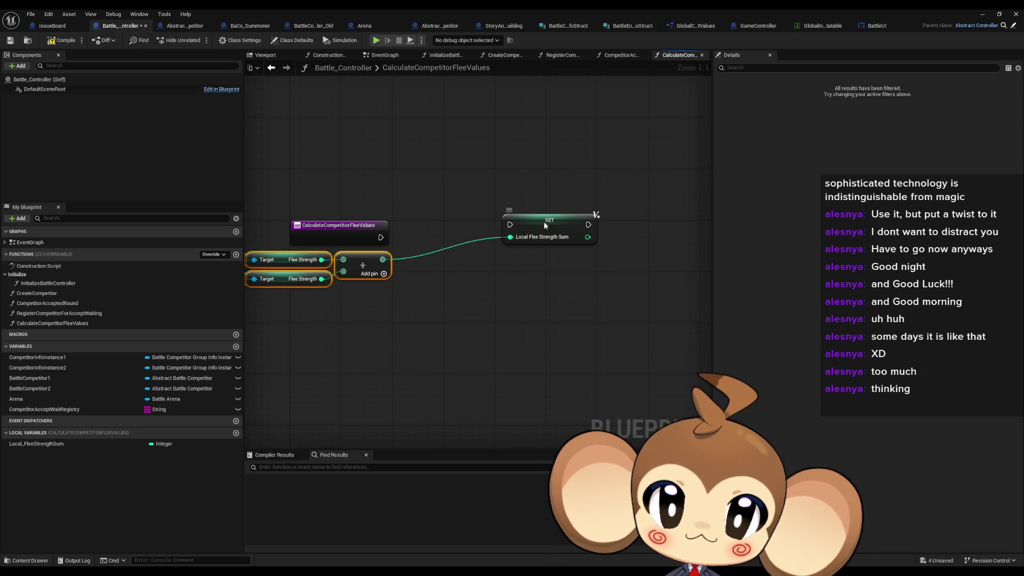
drag(544, 225, 381, 238)
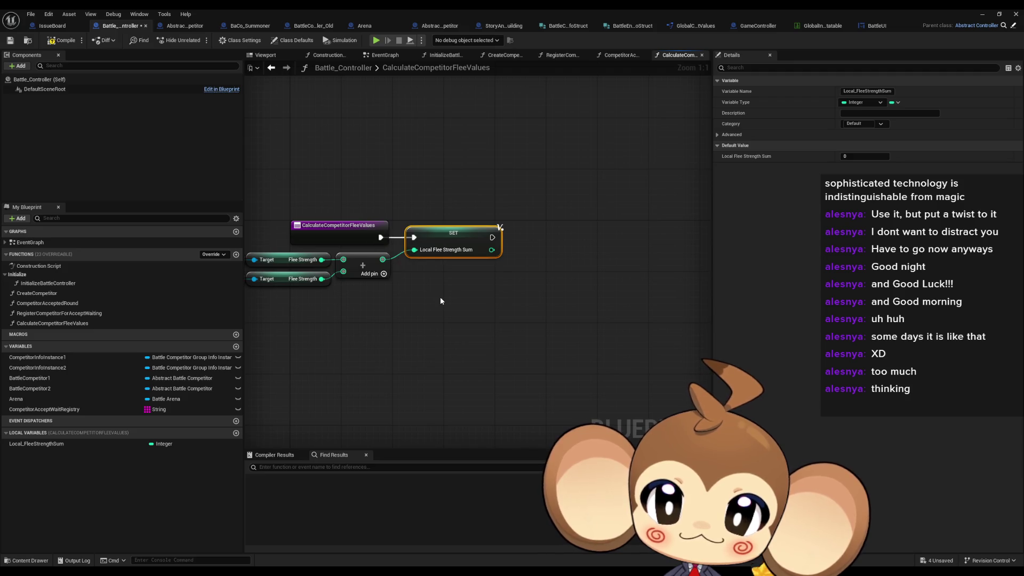
click(440, 297)
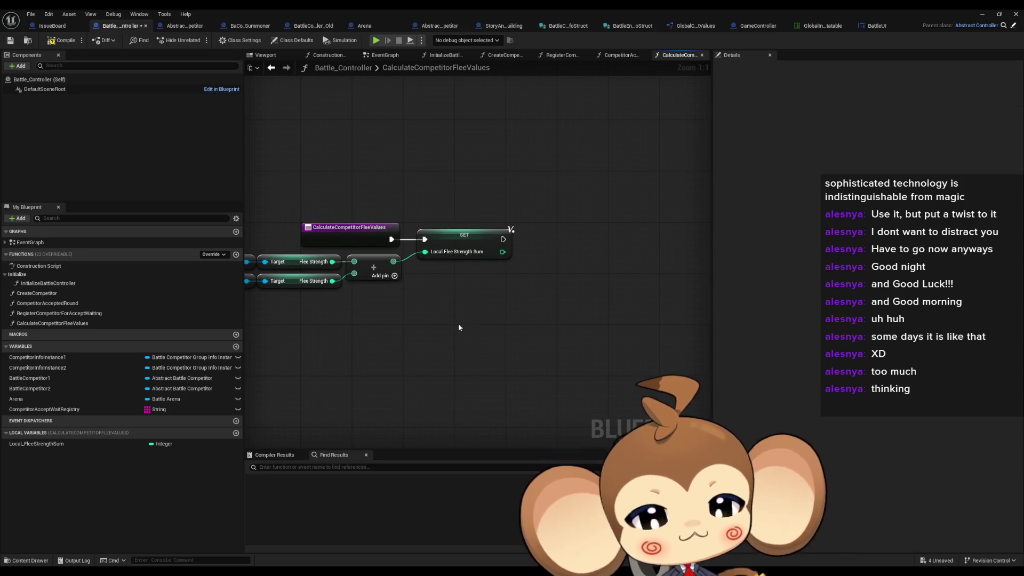
drag(459, 323, 540, 339)
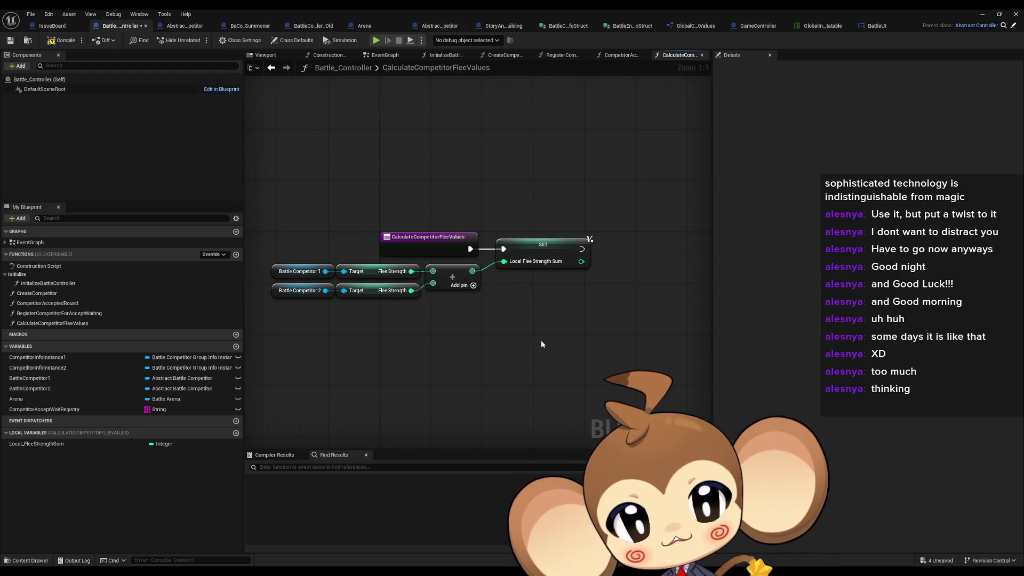
click(555, 250)
drag(616, 331, 567, 315)
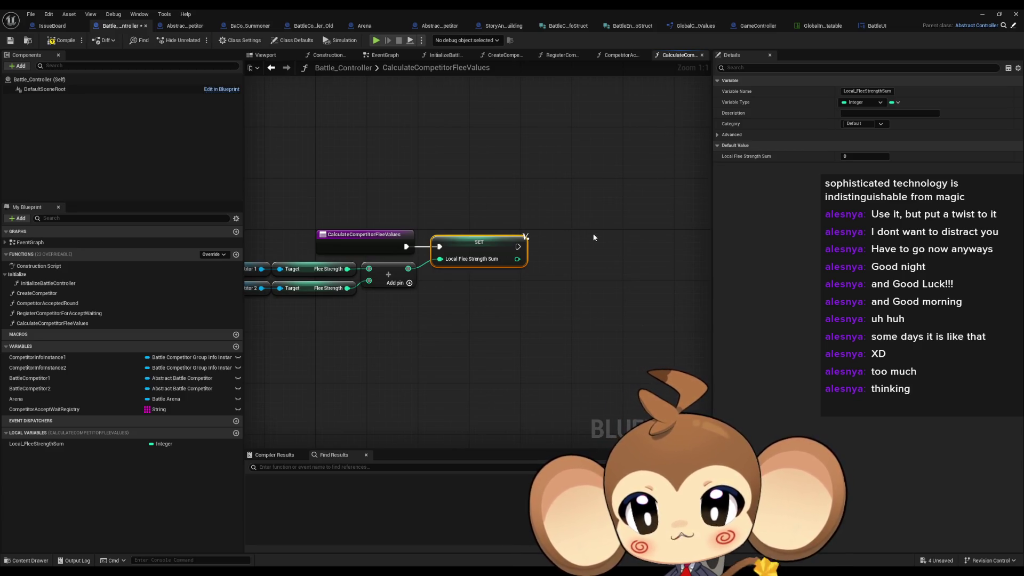
click(191, 27)
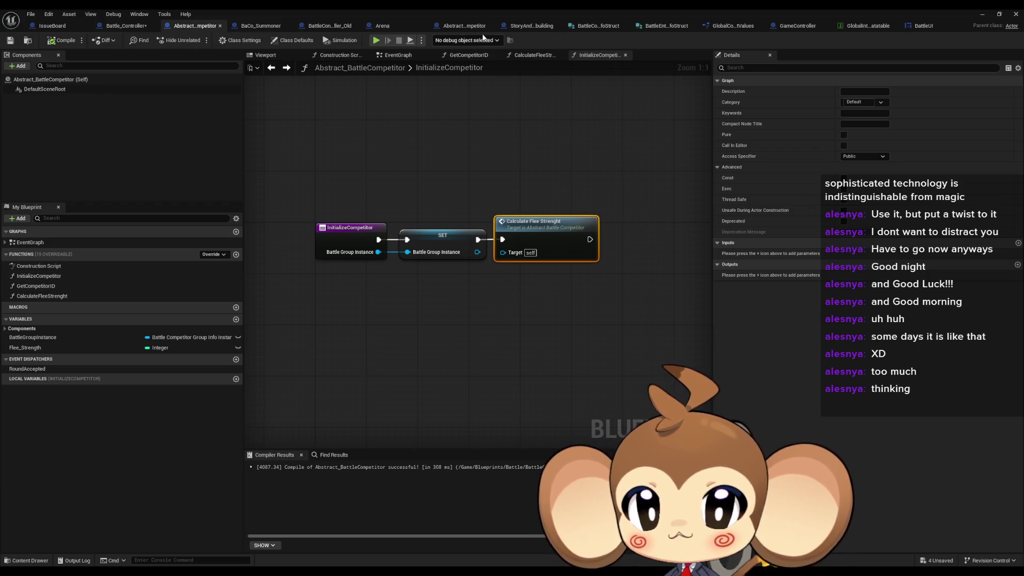
Check the existing Flee_Value variable settings in the Abstract_Competitor CalculateFleeStrength graph.
click(463, 27)
scroll(161, 391, down, 5)
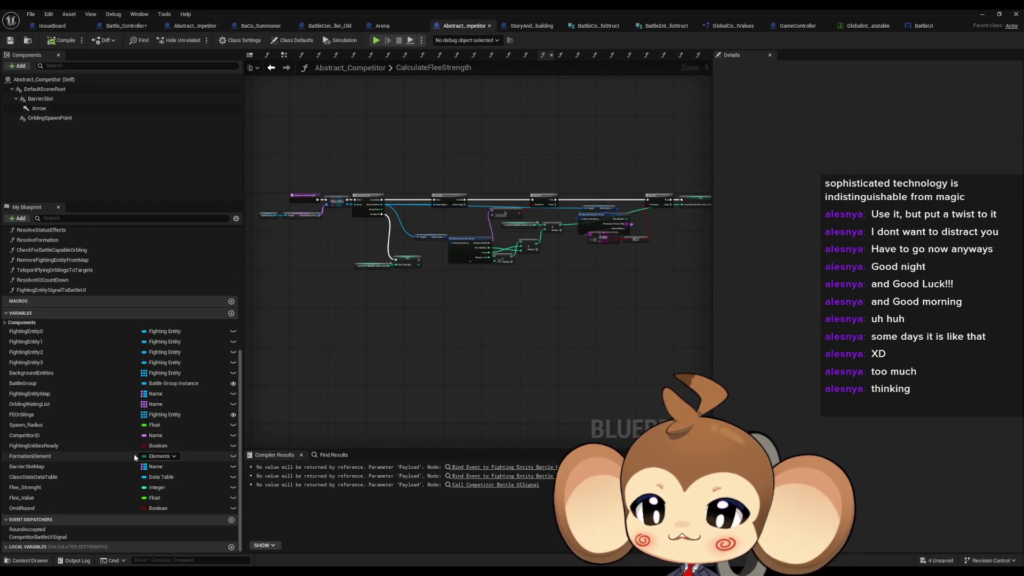
click(37, 498)
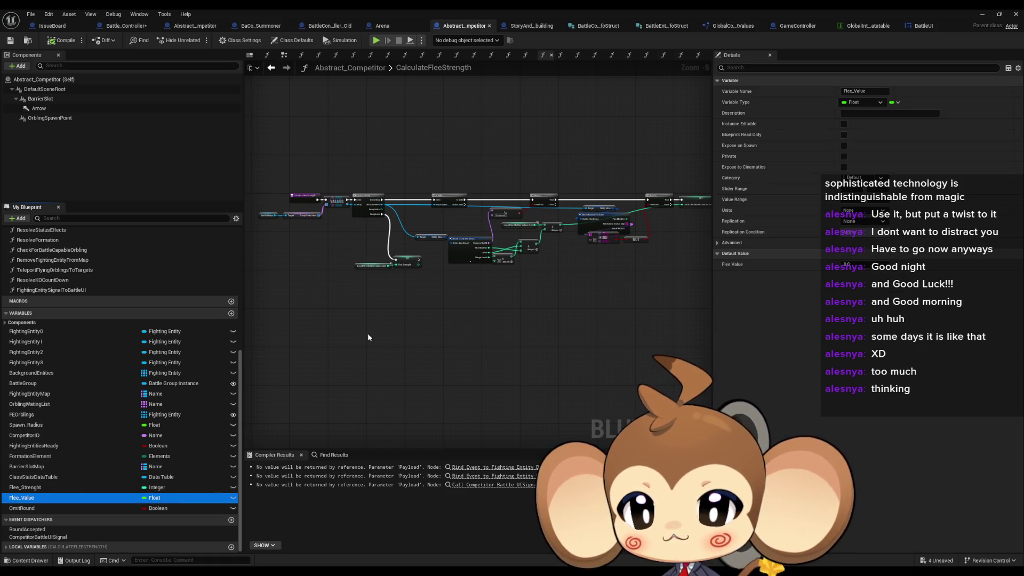
click(120, 25)
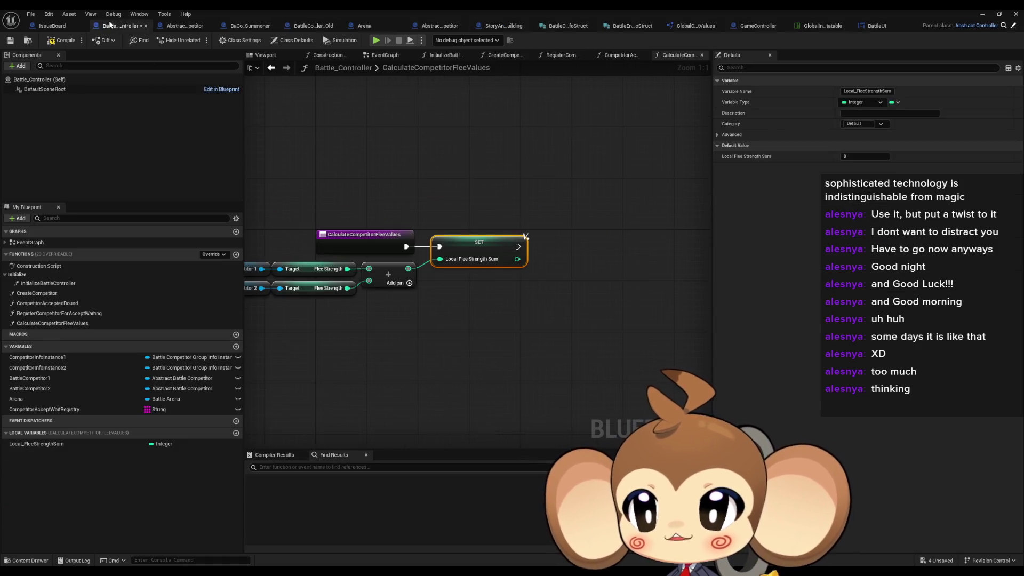
click(360, 395)
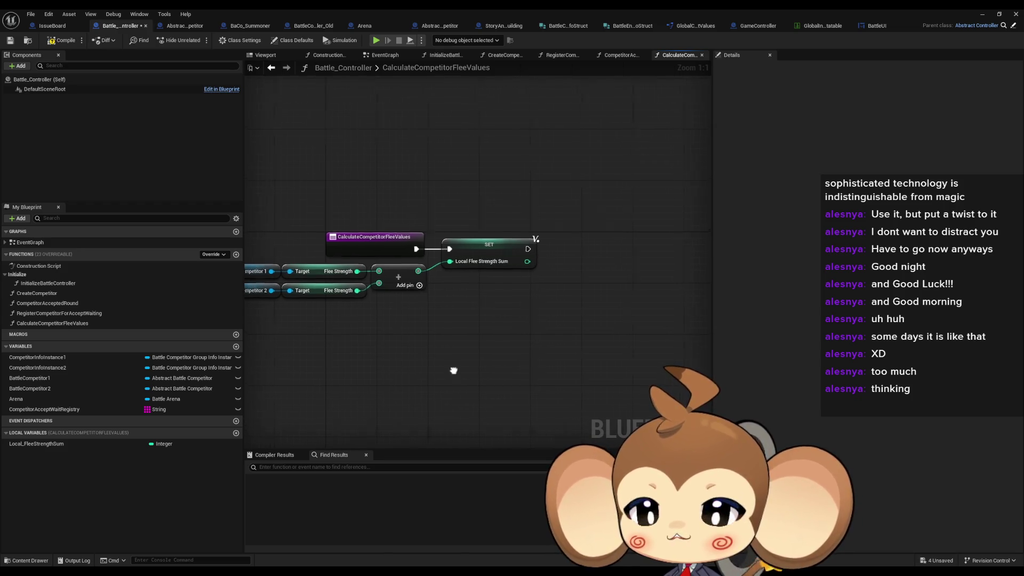
Add a Float variable Flee_Value to Abstract_BattleCompetitor, then compile and save.
click(181, 25)
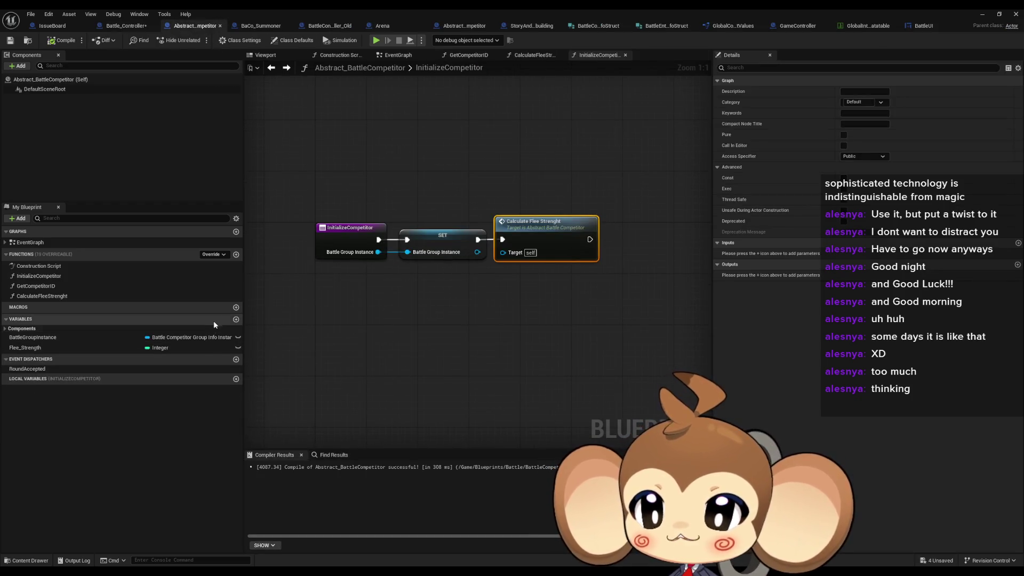
click(236, 319)
text(Flee_val)
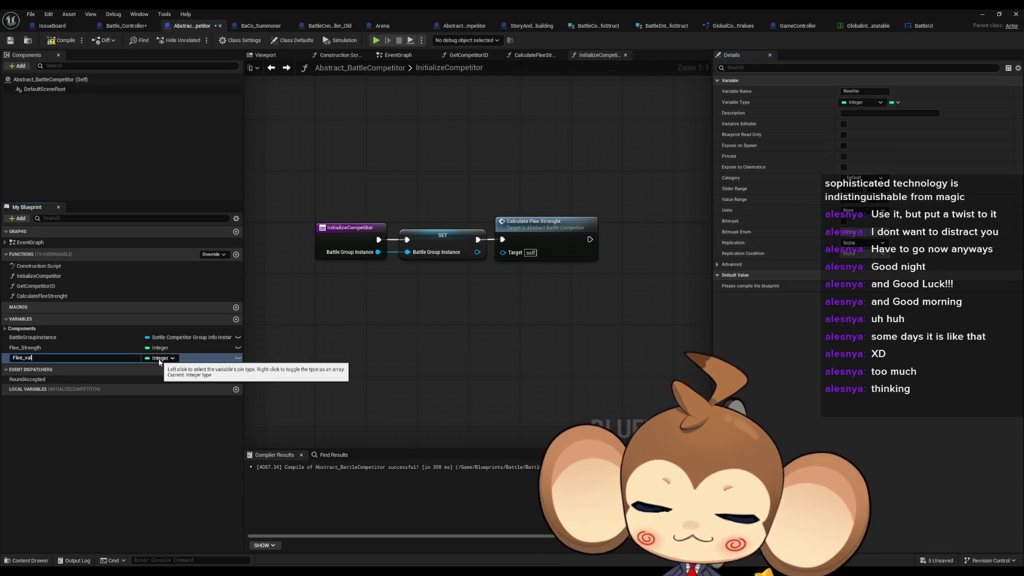
text(ue)
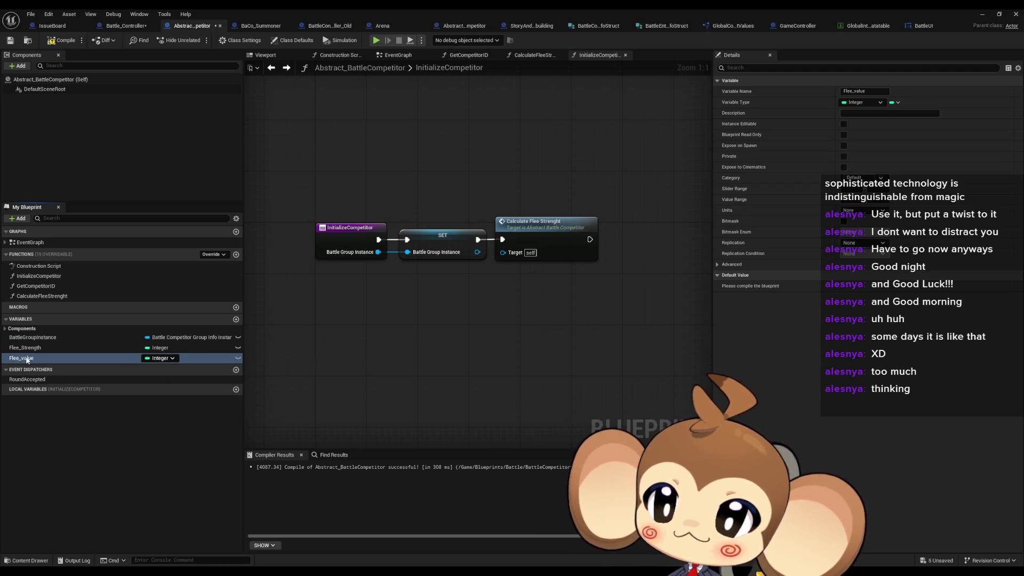
key(Return)
key(F2)
key(BackSpace)
key(BackSpace)
key(BackSpace)
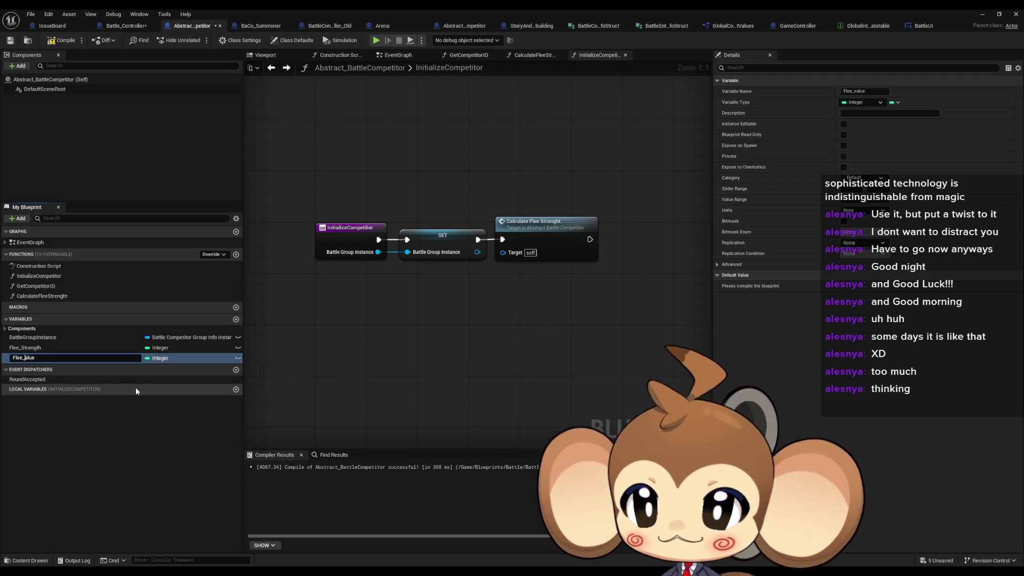
text(Val)
key(Return)
click(159, 358)
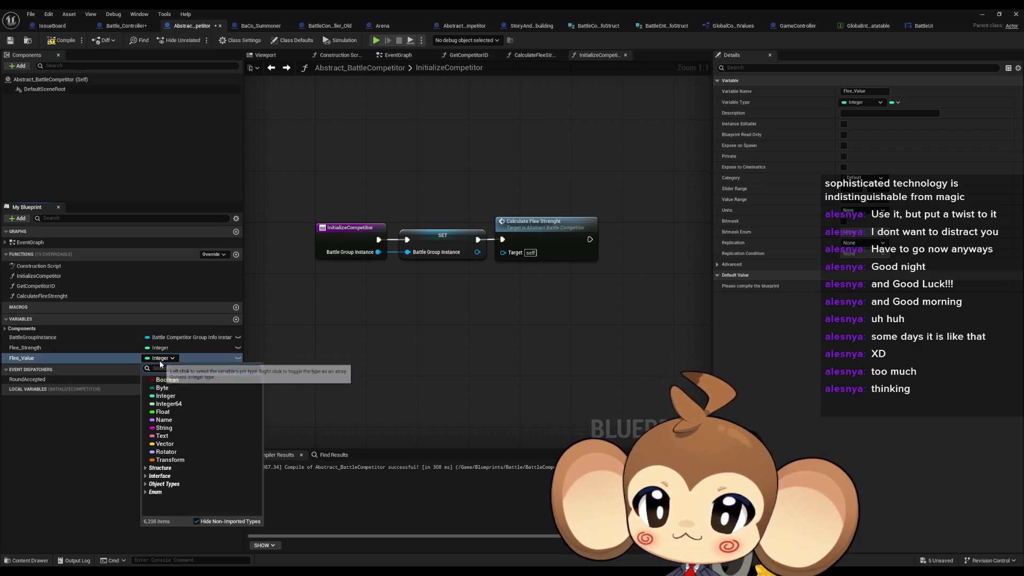
click(173, 412)
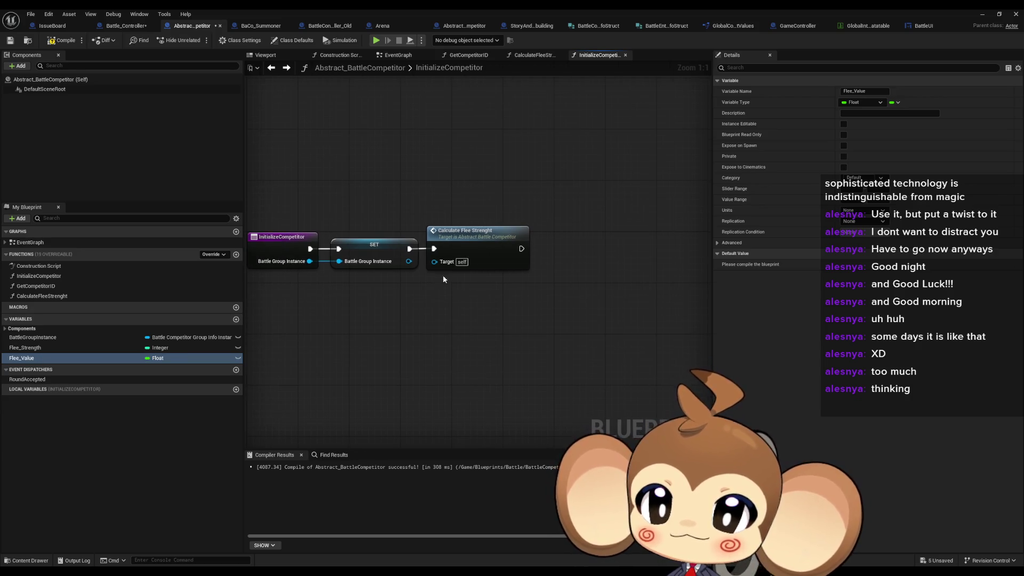
key(ctrl+s)
click(119, 28)
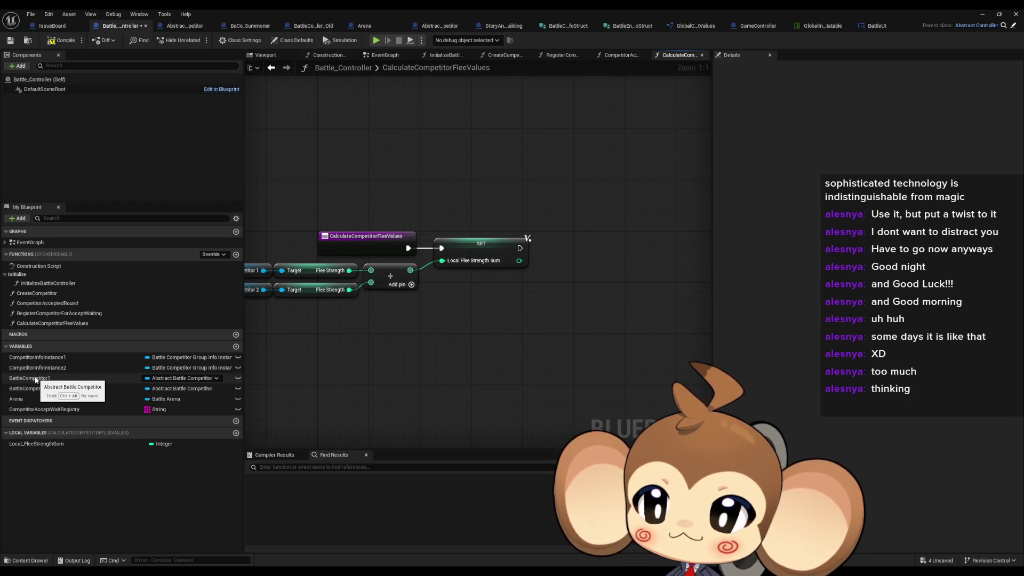
Add a Battle Competitor 1 getter feeding a SET Flee Value node.
mouse_move(35, 380)
mouse_down()
mouse_move(323, 385)
mouse_move(513, 302)
mouse_move(595, 289)
mouse_up()
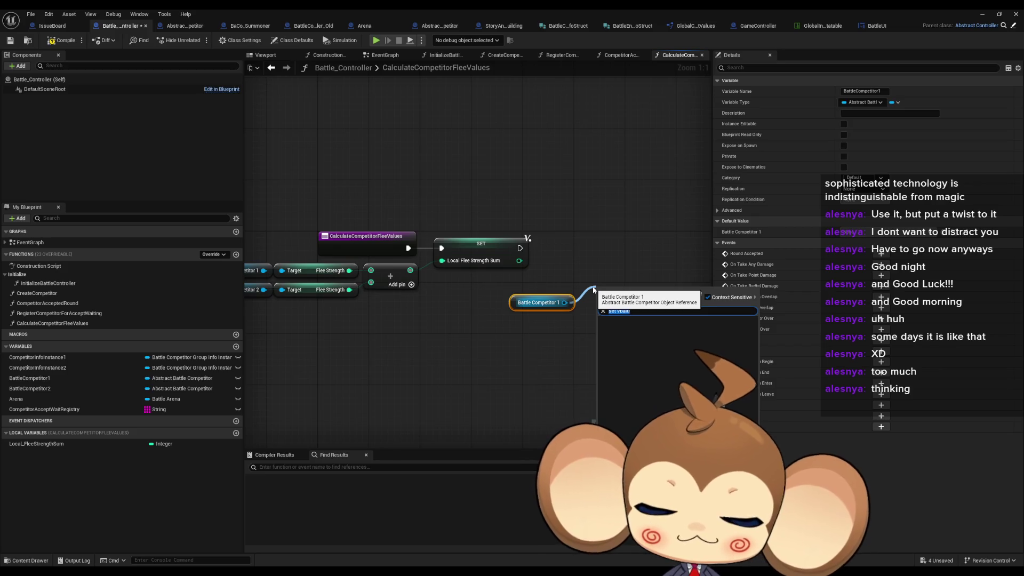
text(set value)
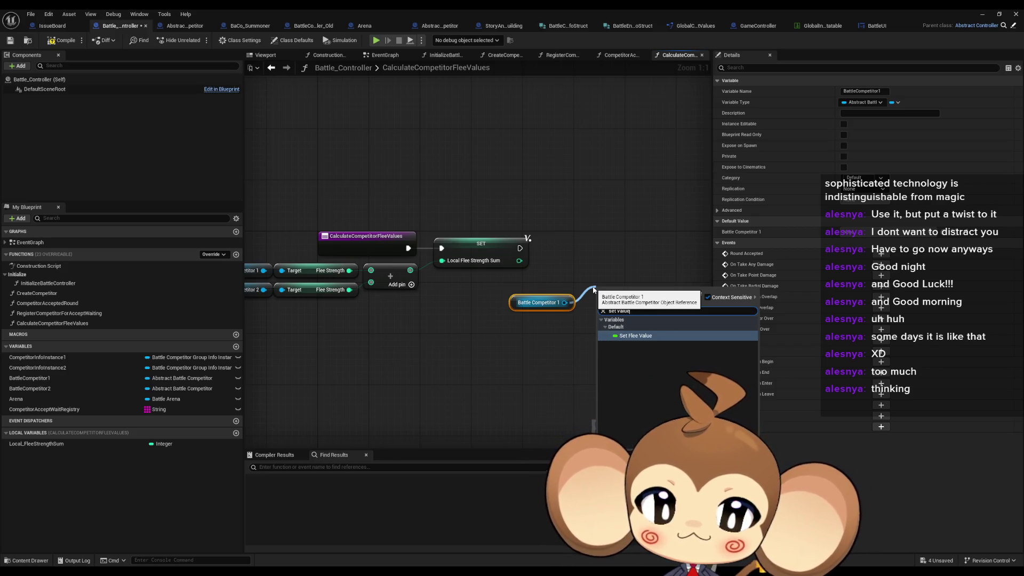
key(Return)
drag(643, 288, 679, 248)
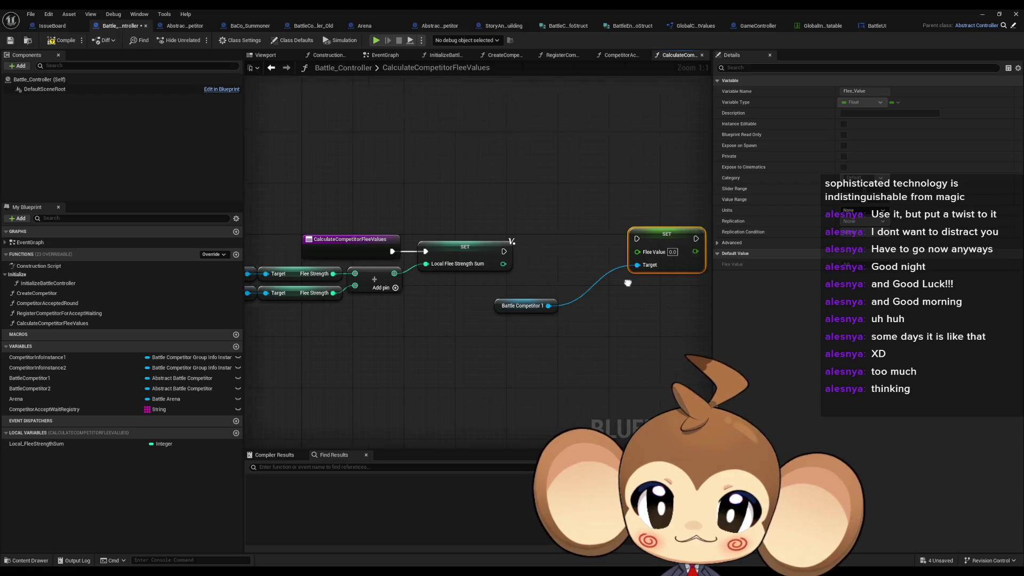
click(382, 291)
click(390, 335)
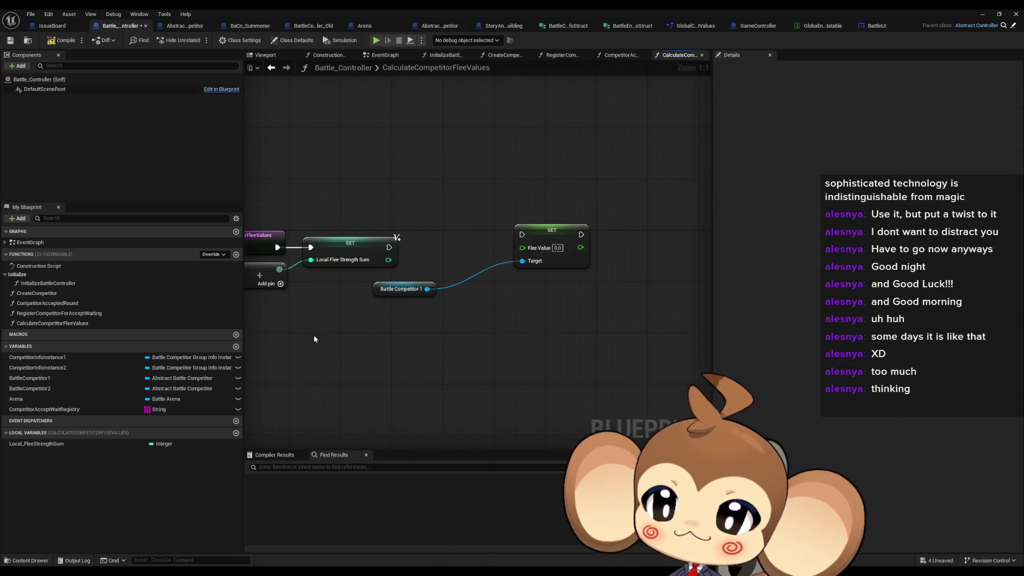
Add a Local_FleeStrengthSum getter and a Flee Strength getter off Battle Competitor 1.
mouse_move(37, 444)
mouse_down()
mouse_move(544, 395)
mouse_move(587, 419)
mouse_up()
click(592, 424)
drag(465, 246, 484, 277)
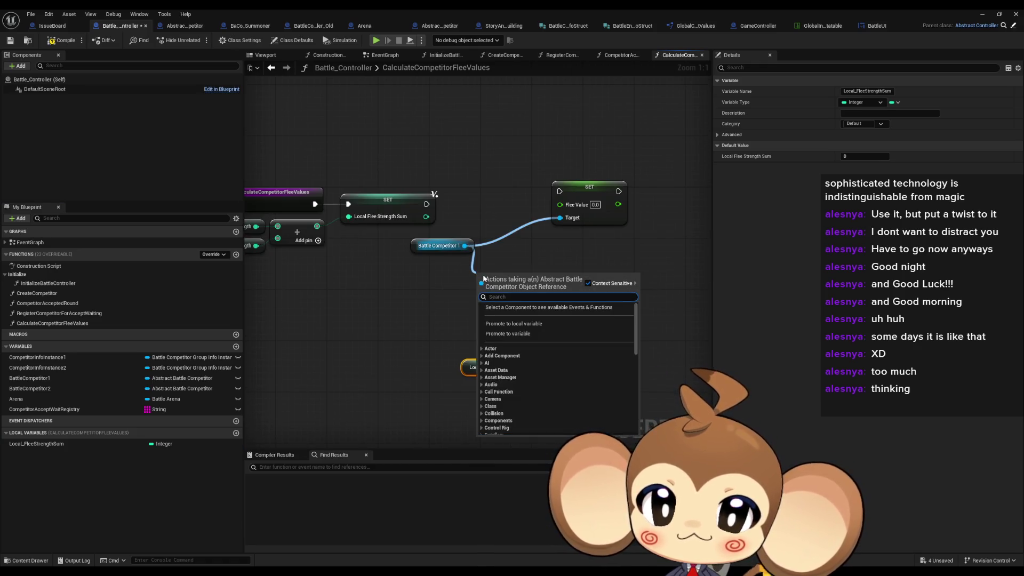
text(stre)
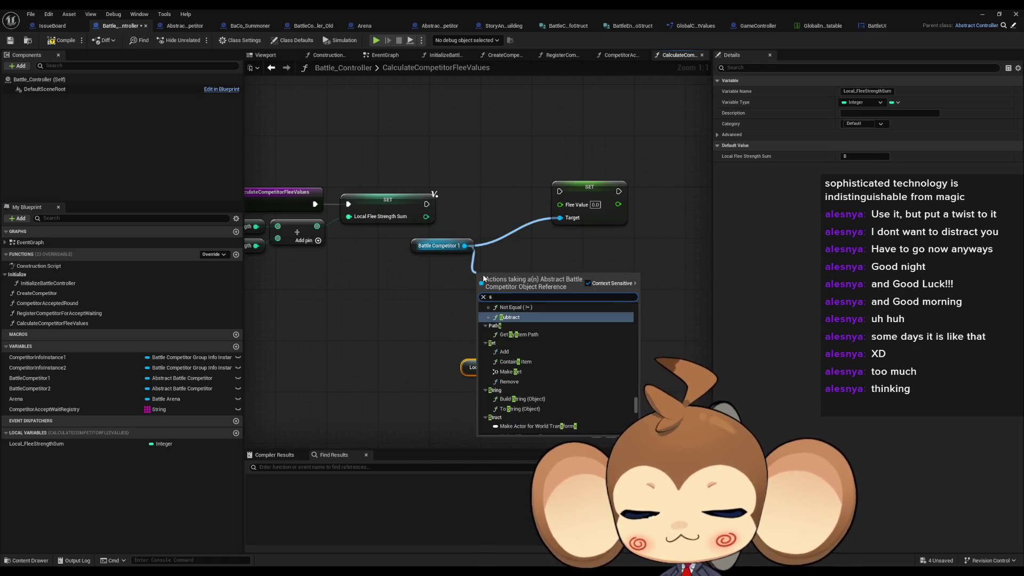
key(Return)
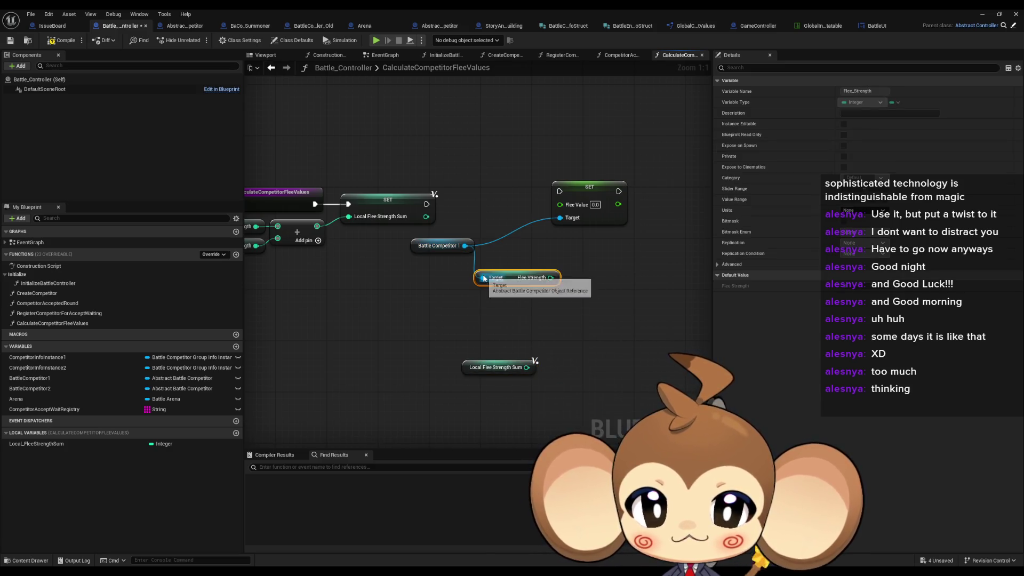
drag(512, 277, 512, 322)
Arrange Local Flee Strength Sum below the Flee Strength getter.
drag(507, 374, 511, 290)
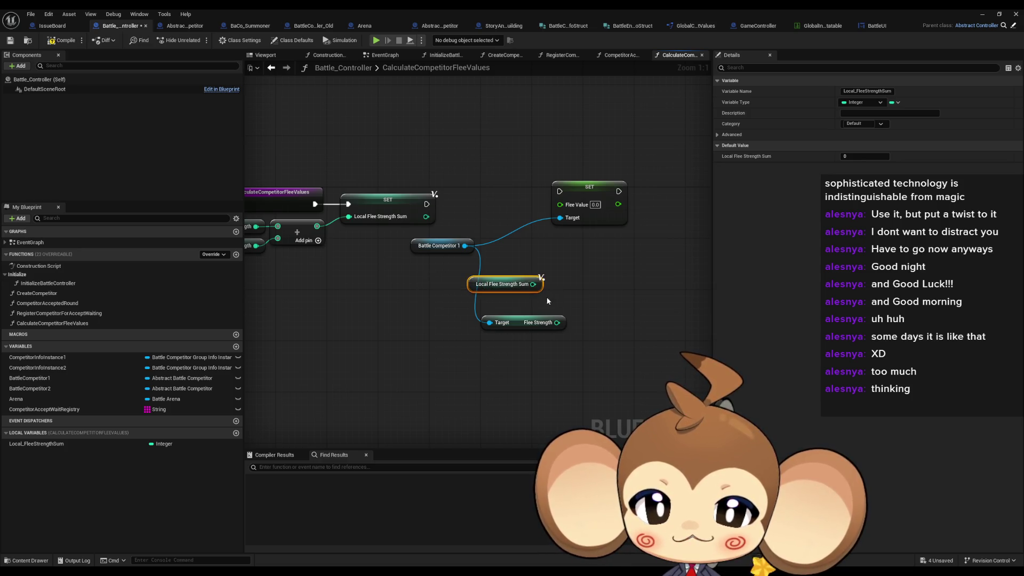
click(533, 325)
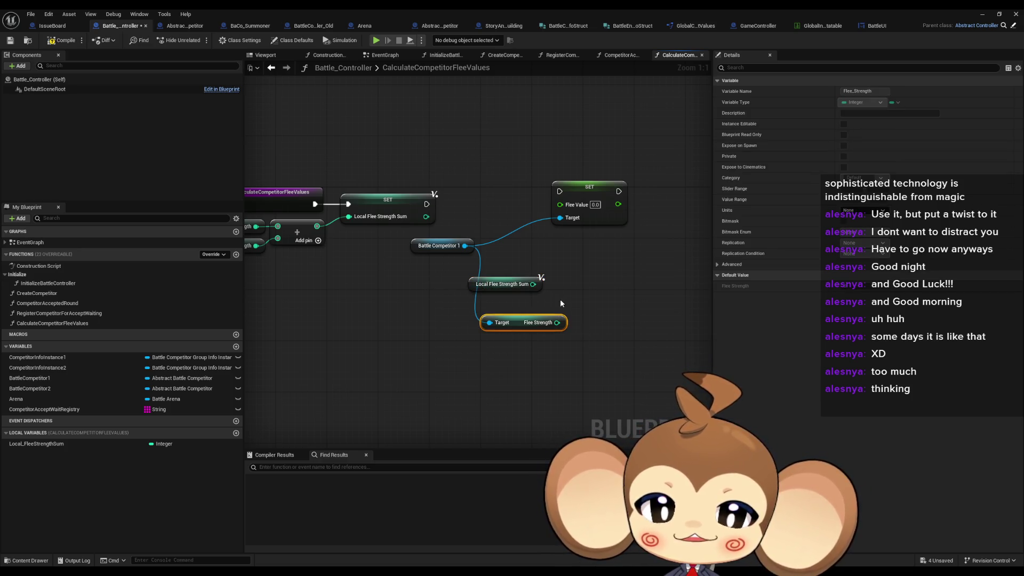
mouse_move(516, 321)
mouse_down()
mouse_move(501, 300)
mouse_move(497, 309)
mouse_up()
click(621, 168)
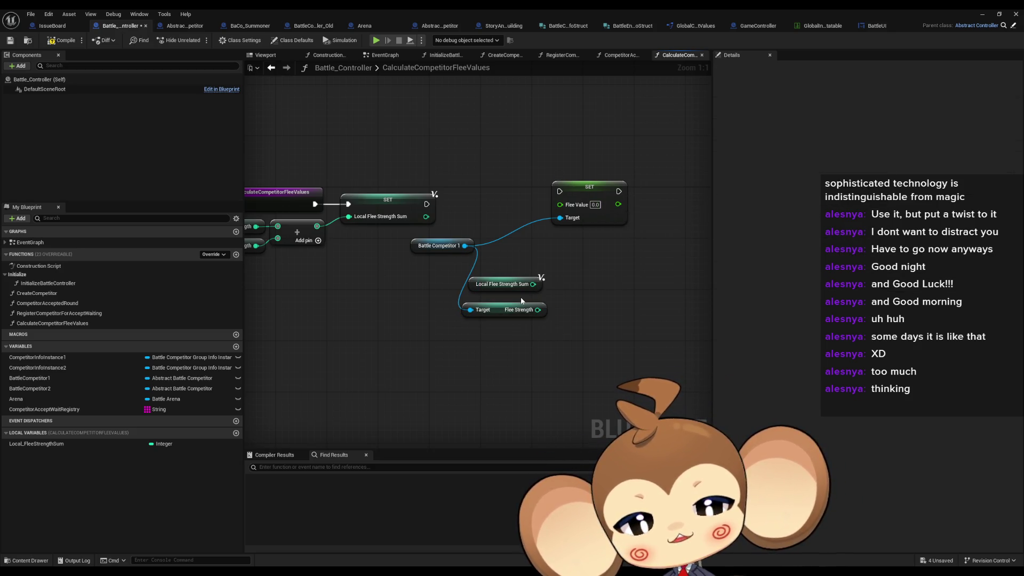
drag(501, 284, 498, 343)
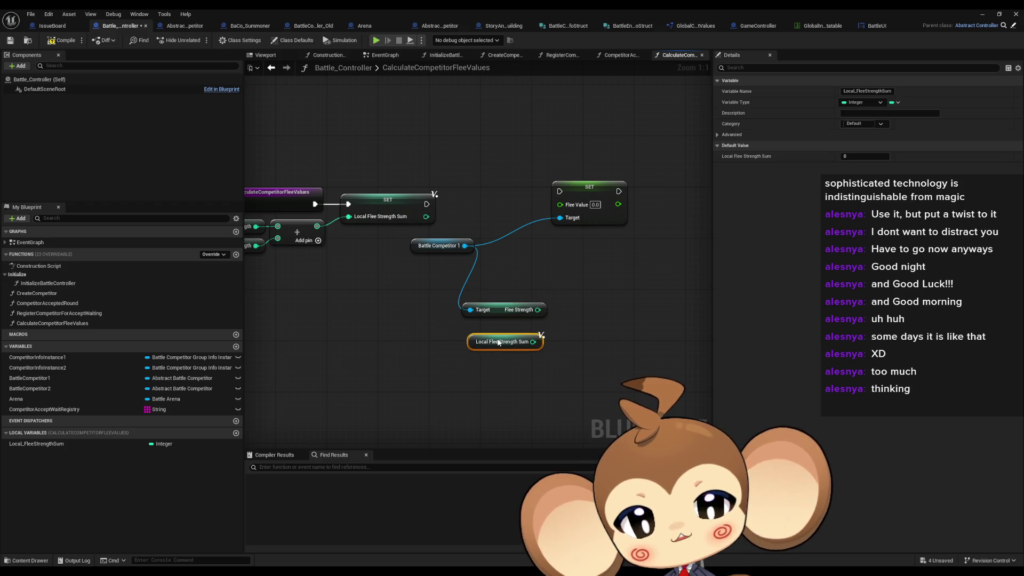
click(646, 303)
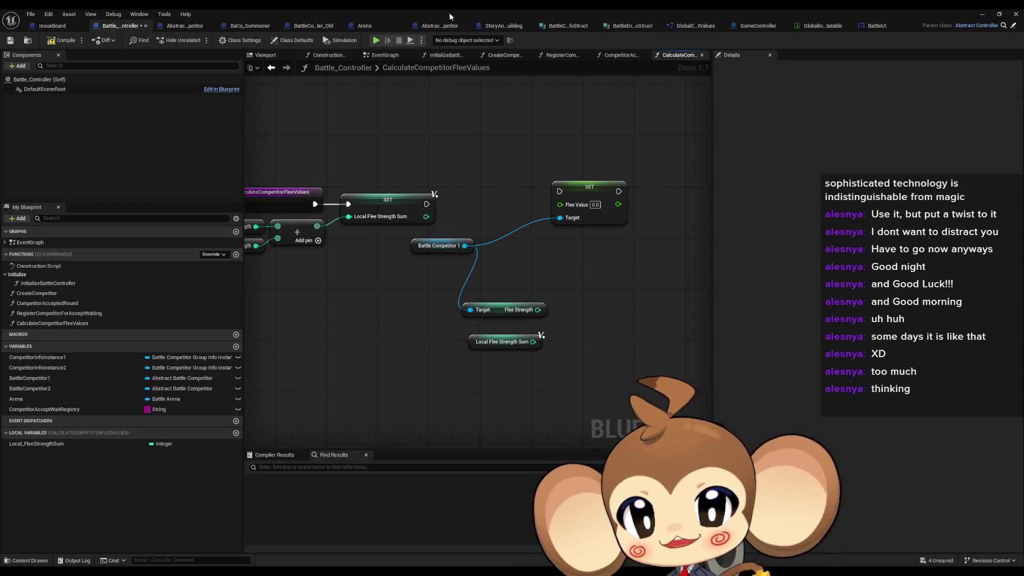
click(417, 25)
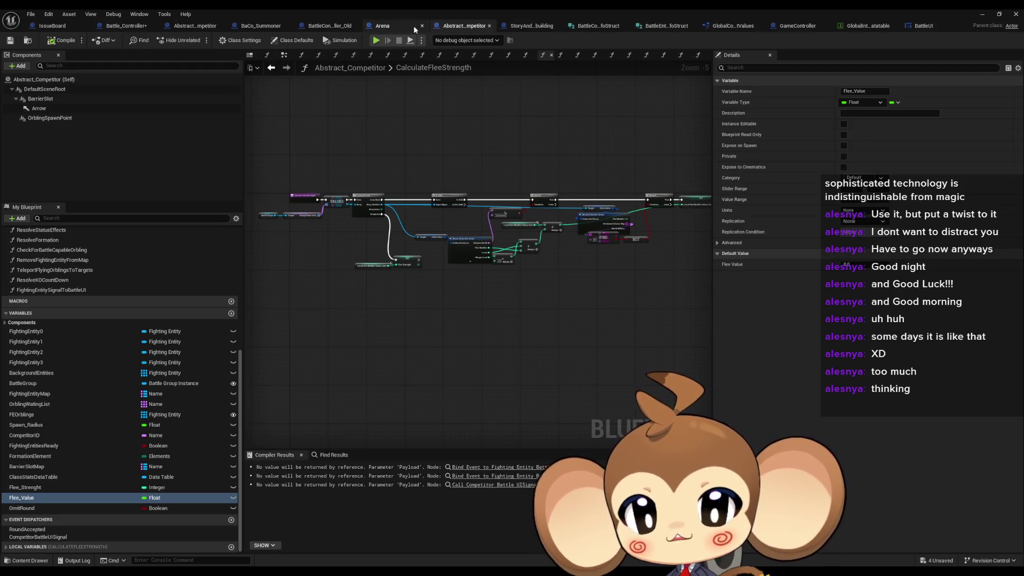
click(400, 26)
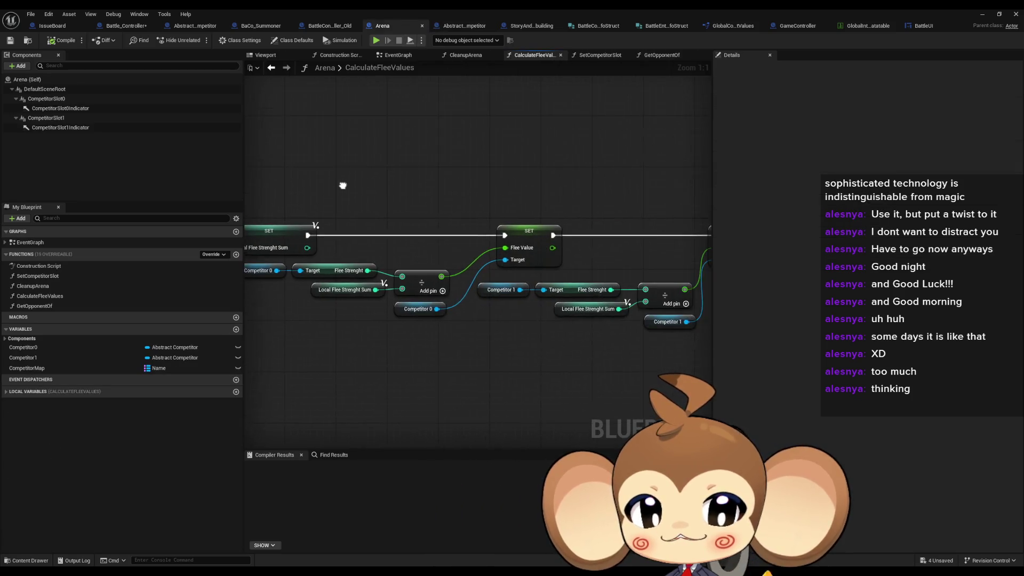
mouse_move(343, 186)
mouse_down()
mouse_move(347, 165)
mouse_move(338, 206)
mouse_move(374, 240)
mouse_move(432, 244)
mouse_up()
click(420, 250)
click(430, 281)
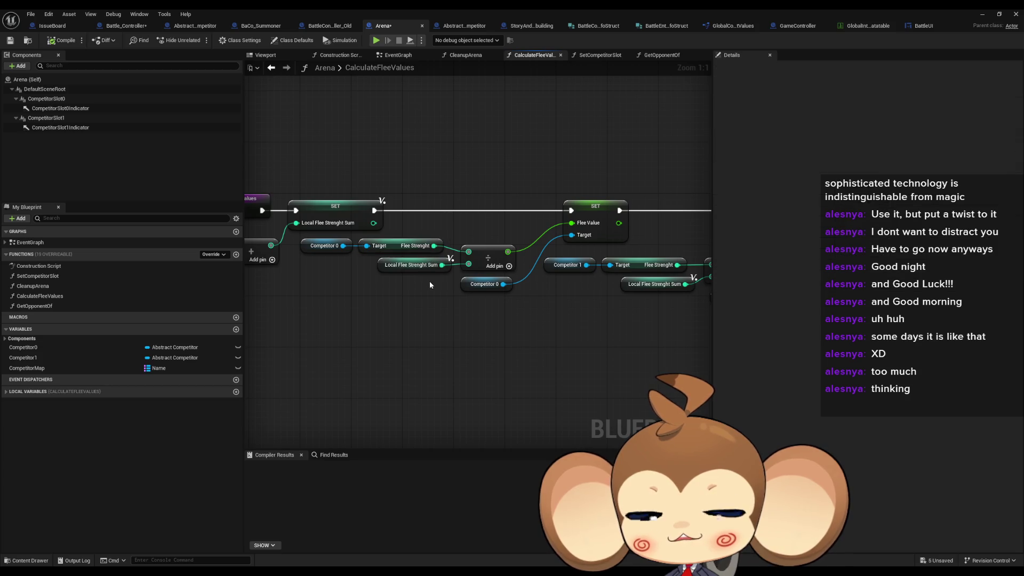
click(412, 265)
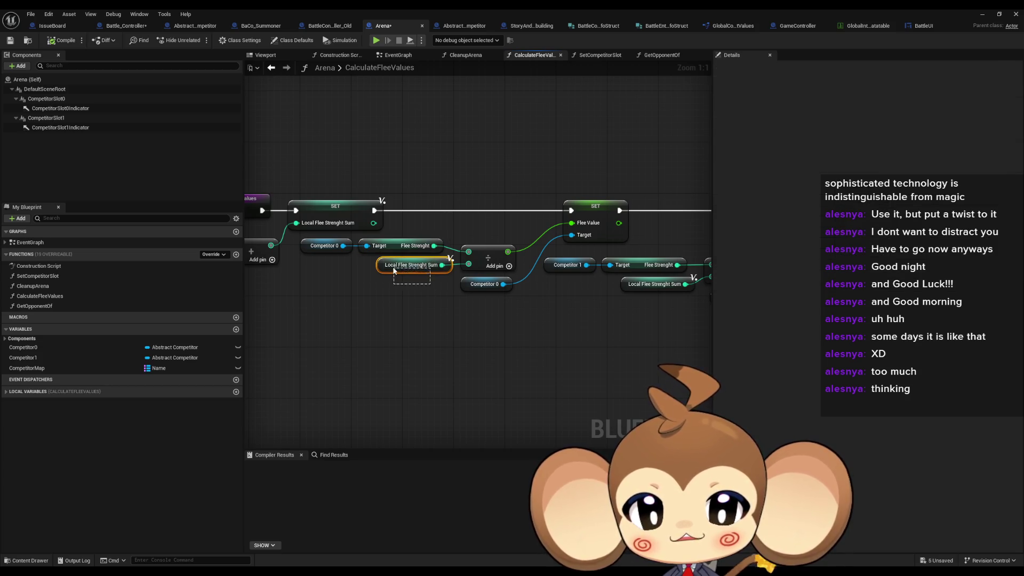
click(127, 26)
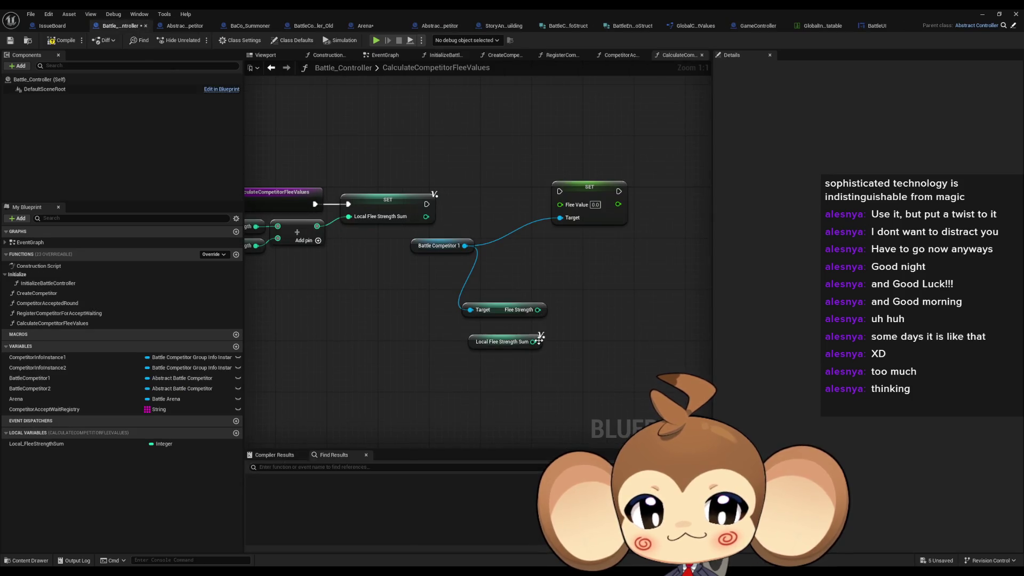
Divide Battle Competitor 1's Flee Strength by the sum and feed the result into Flee Value.
drag(537, 309, 559, 328)
text(/)
key(Return)
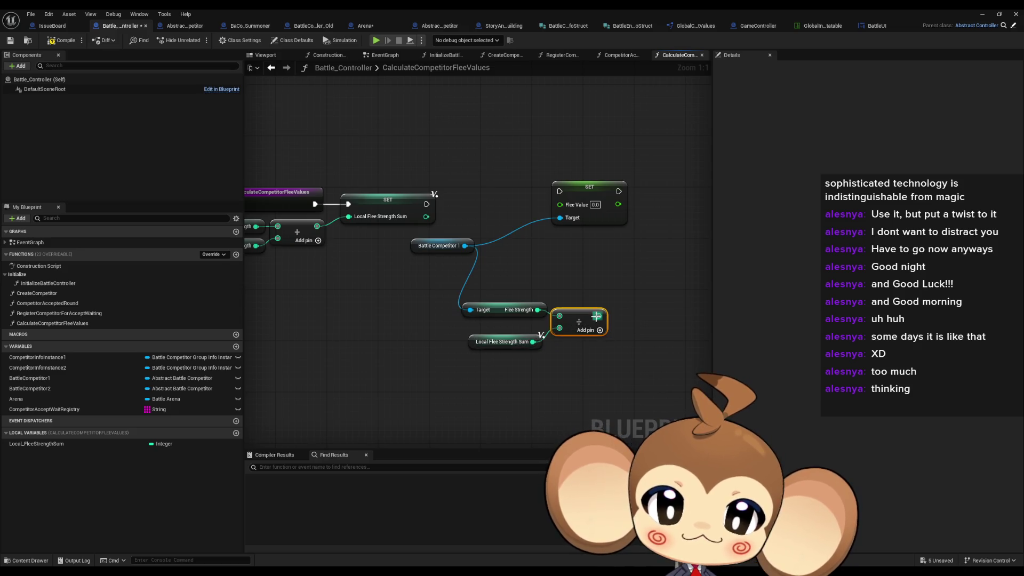
right_click(600, 316)
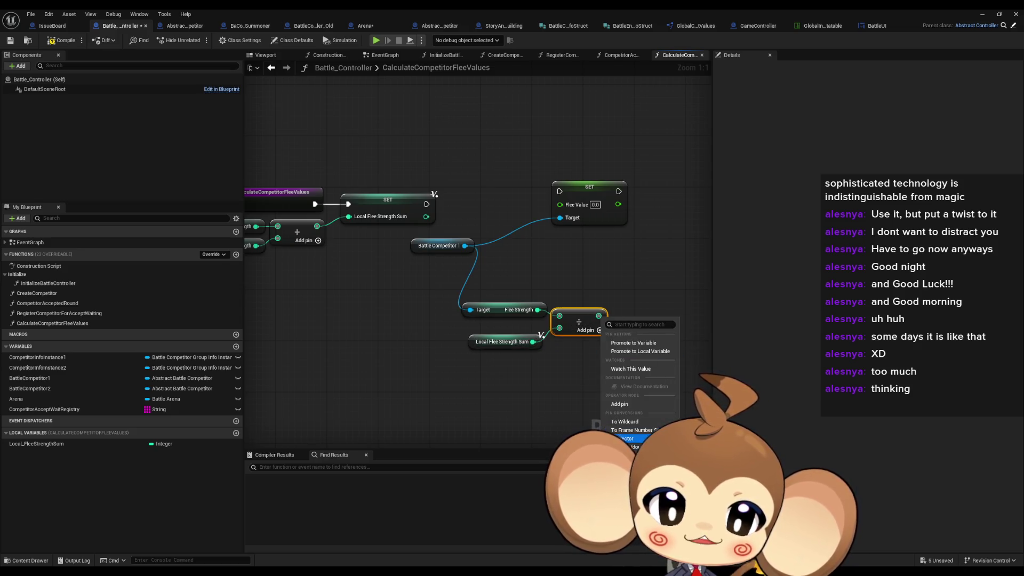
click(600, 320)
drag(569, 217, 560, 205)
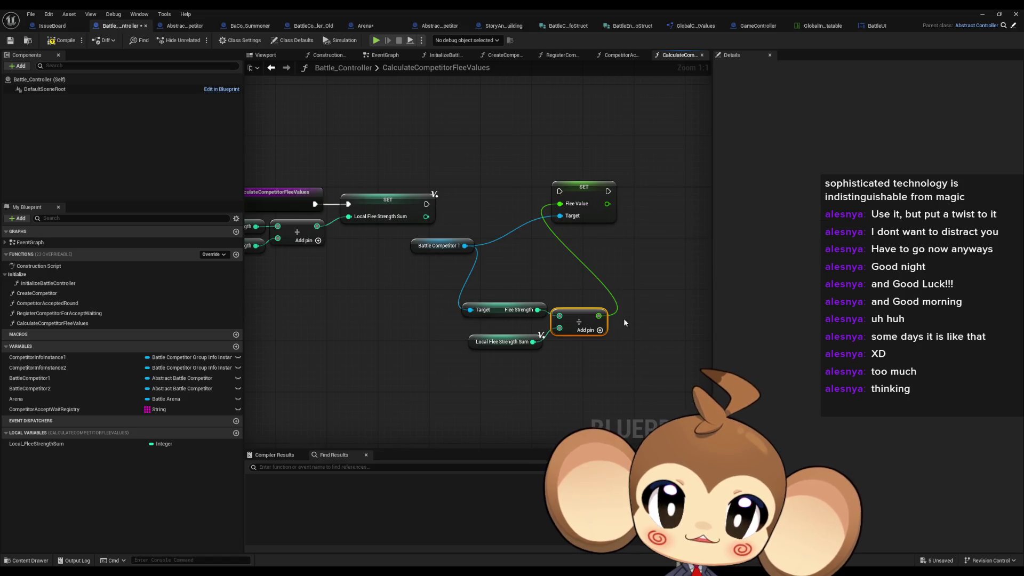
drag(623, 318, 532, 322)
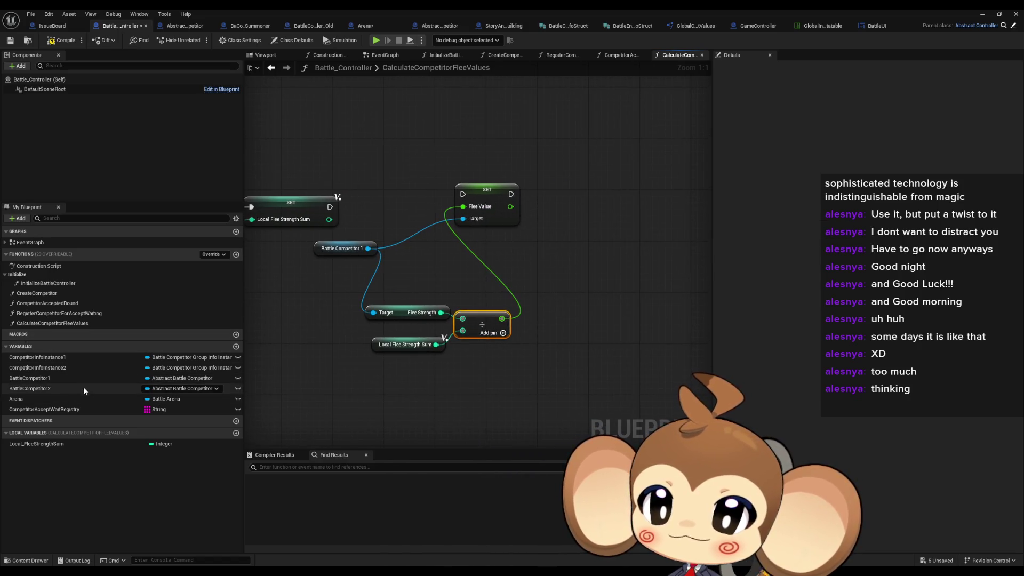
Add a Battle Competitor 2 getter, duplicate the flee calculation nodes, and retarget the copies to it.
click(56, 390)
mouse_move(55, 388)
mouse_down()
mouse_move(581, 416)
mouse_move(587, 403)
mouse_up()
drag(364, 190, 529, 328)
key(ctrl+d)
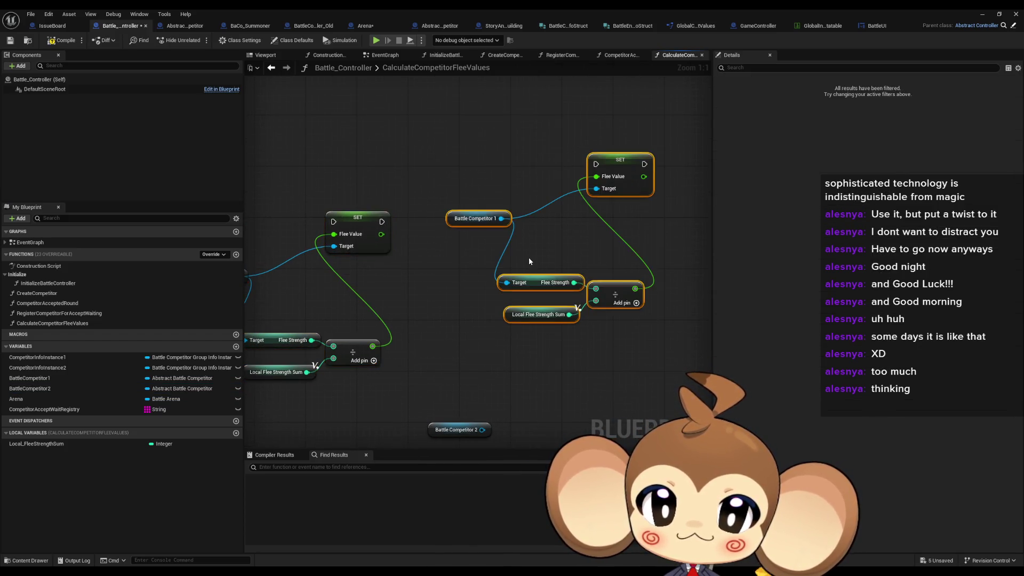
mouse_move(386, 390)
mouse_down()
mouse_move(350, 205)
mouse_move(449, 237)
mouse_up()
drag(405, 199, 538, 143)
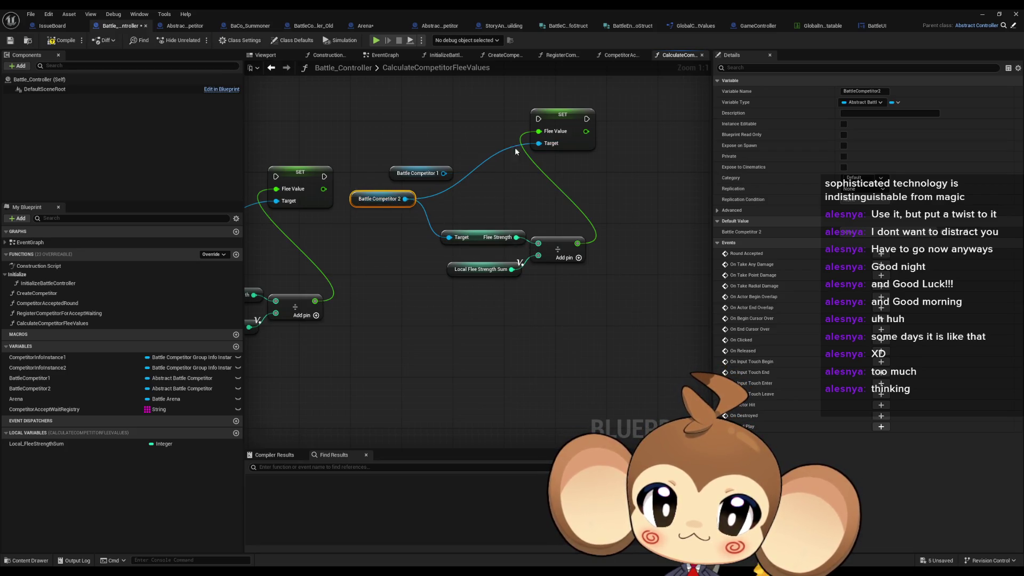
click(422, 173)
key(Delete)
drag(453, 181, 623, 195)
Duplicate the Battle Competitor 1 node for Target and paste a second Battle Competitor 2 node.
click(344, 240)
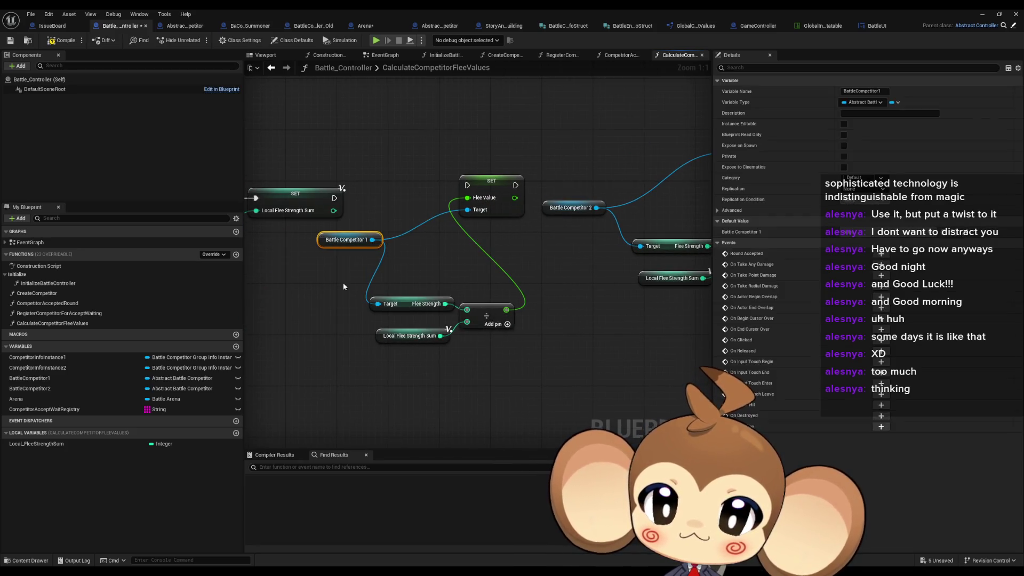
key(ctrl+d)
drag(377, 303, 342, 304)
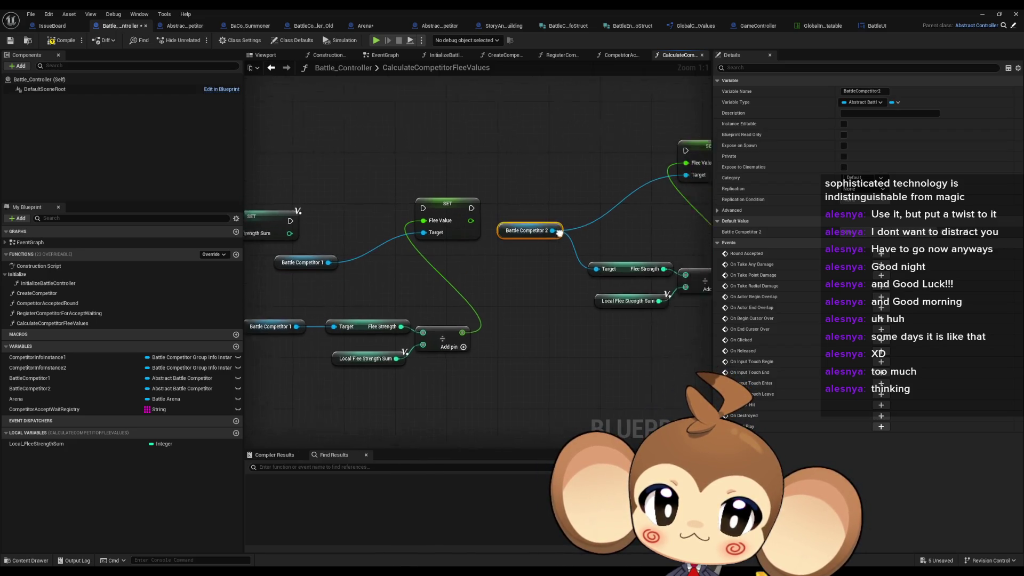
mouse_move(629, 148)
mouse_down()
mouse_move(559, 164)
mouse_move(638, 172)
mouse_up()
click(483, 226)
key(ctrl+c)
key(ctrl+v)
Chain the first SET into the Flee Value SET and tidy the flee calculation nodes.
click(617, 225)
mouse_move(616, 226)
mouse_down()
mouse_move(478, 280)
mouse_move(396, 293)
mouse_move(366, 339)
mouse_move(358, 318)
mouse_up()
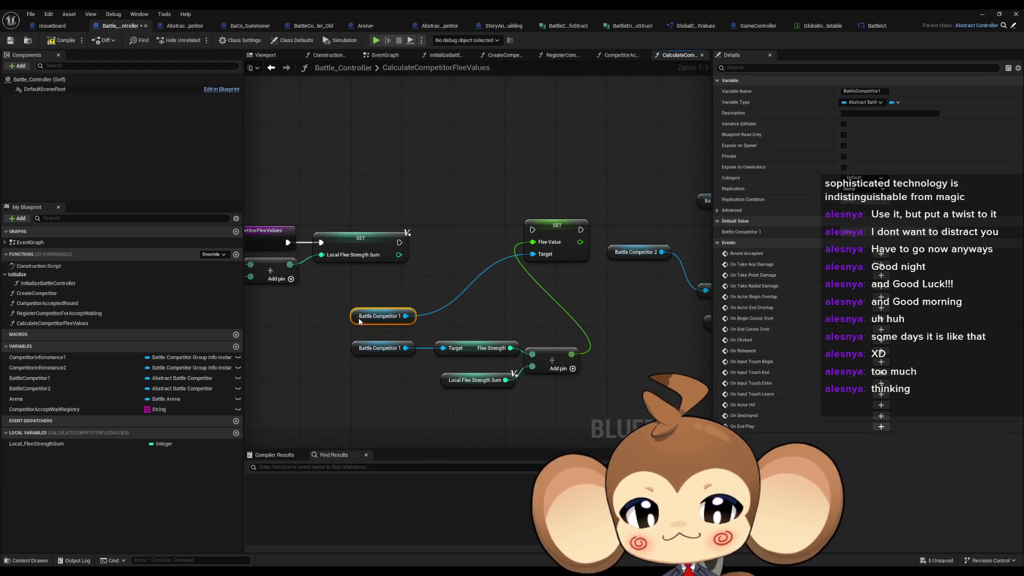
mouse_move(556, 242)
mouse_down()
mouse_move(460, 255)
mouse_move(400, 242)
mouse_up()
mouse_move(374, 317)
mouse_down()
mouse_move(514, 449)
mouse_move(534, 420)
mouse_up()
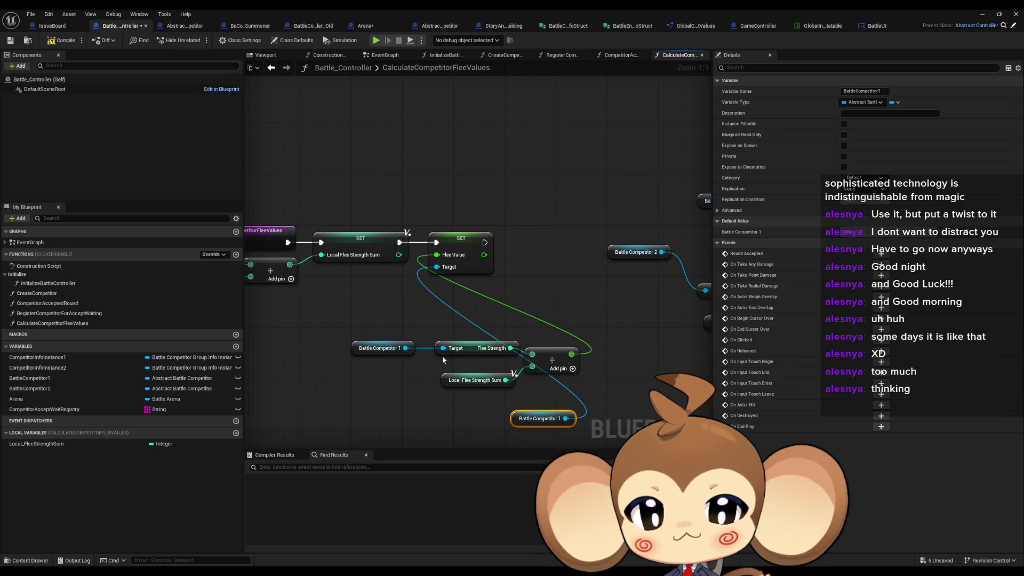
drag(380, 348, 398, 348)
drag(452, 383, 452, 377)
mouse_move(368, 338)
mouse_down()
mouse_move(555, 384)
mouse_move(415, 334)
mouse_move(366, 346)
mouse_up()
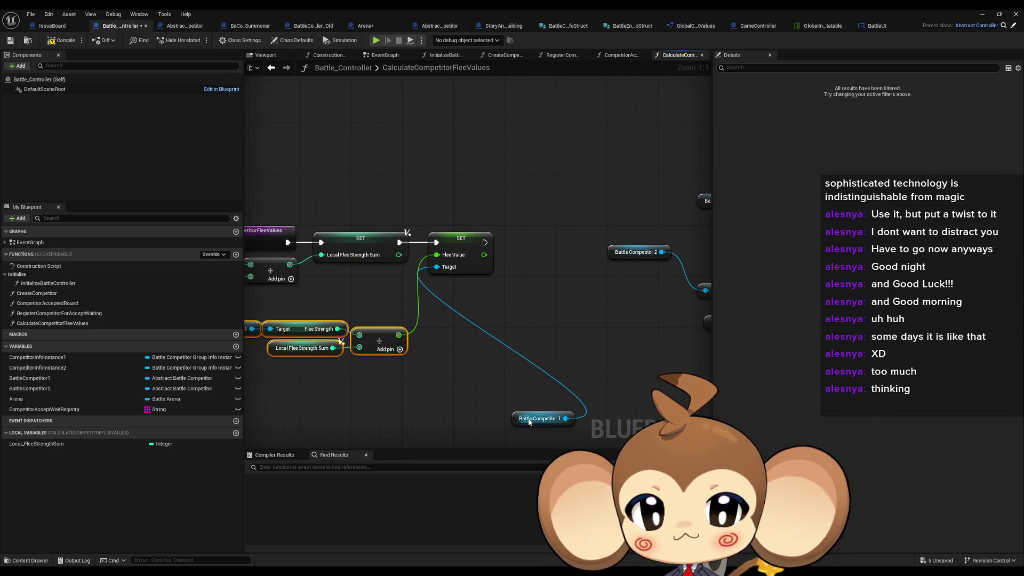
Move the Battle Competitor 2 getter and second flee calculation nodes beneath the first chain.
mouse_move(529, 418)
mouse_down()
mouse_move(389, 299)
mouse_move(368, 309)
mouse_move(343, 381)
mouse_up()
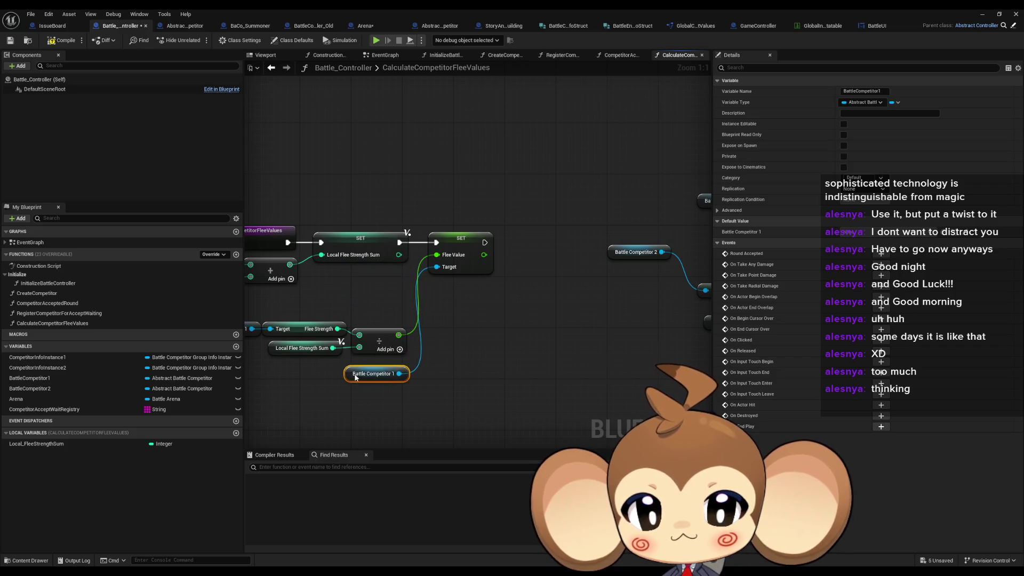
drag(526, 265, 549, 298)
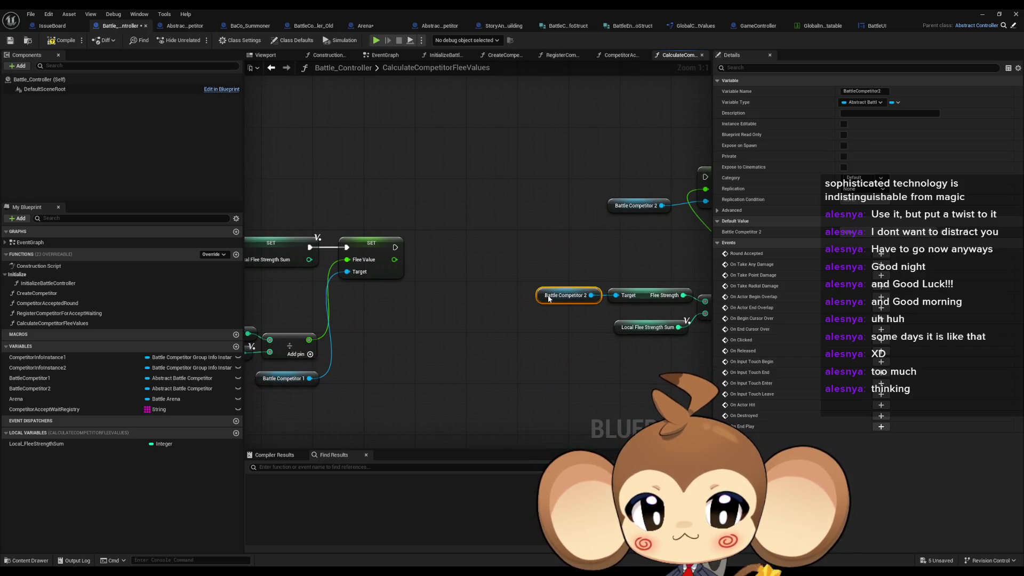
drag(631, 328, 629, 314)
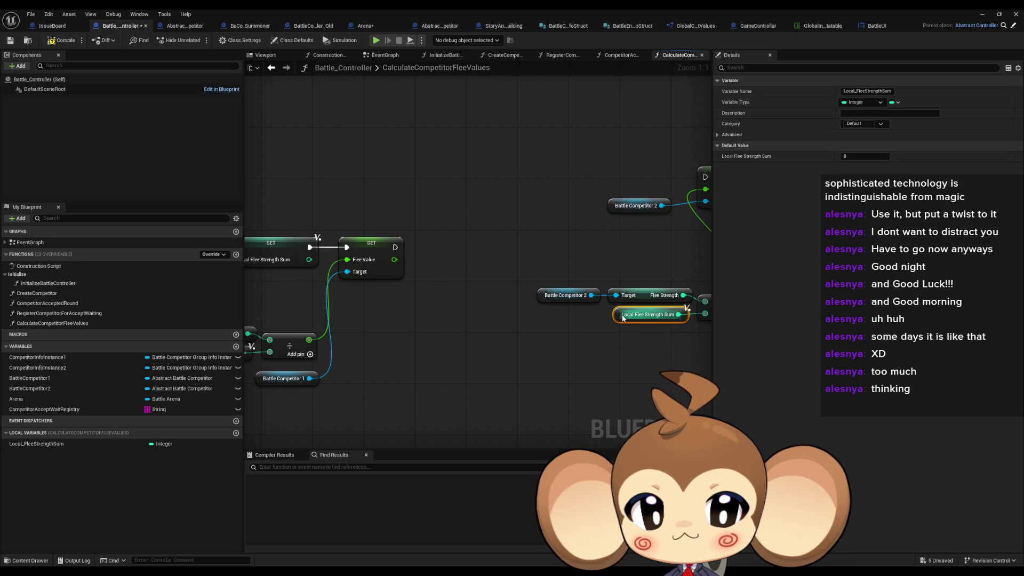
mouse_move(455, 268)
mouse_down()
mouse_move(661, 338)
mouse_move(532, 429)
mouse_up()
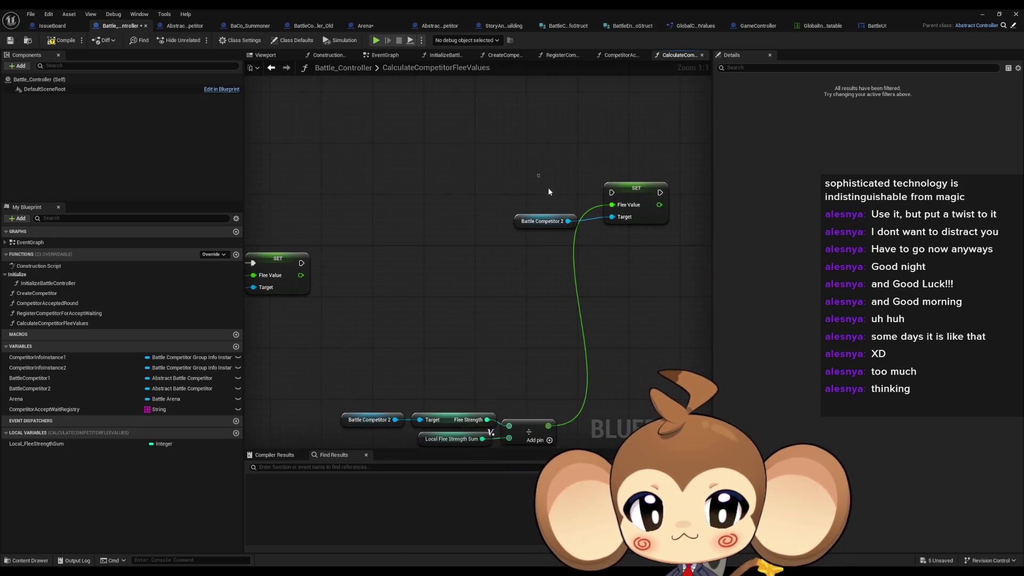
drag(542, 174, 672, 230)
mouse_move(621, 195)
mouse_down()
mouse_move(487, 291)
mouse_move(392, 261)
mouse_move(302, 263)
mouse_move(502, 230)
mouse_move(518, 363)
mouse_move(528, 262)
mouse_move(517, 352)
mouse_move(699, 395)
mouse_move(598, 313)
mouse_up()
Settle the lower flee nodes under the SET nodes, compile Battle_Controller, and switch to IssueBoard.
click(510, 266)
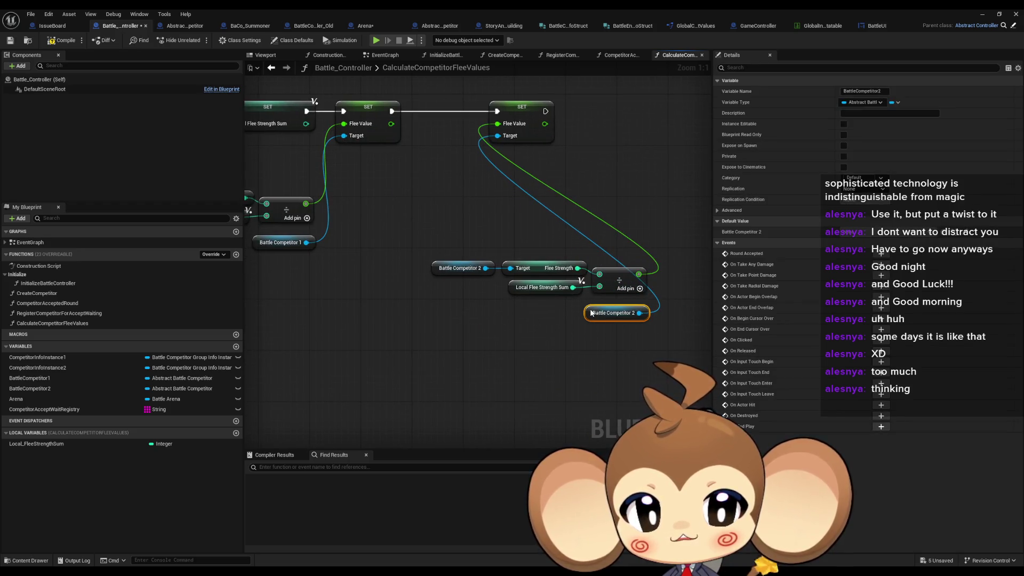
mouse_move(436, 236)
mouse_down()
mouse_move(661, 325)
mouse_move(631, 305)
mouse_move(450, 308)
mouse_up()
click(530, 274)
drag(299, 175, 395, 193)
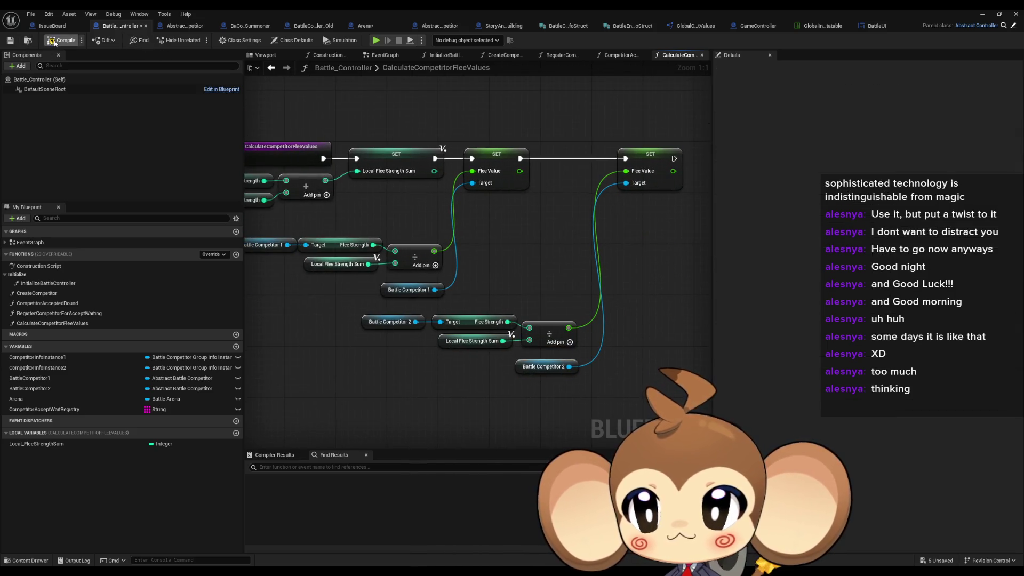
key(ctrl+s)
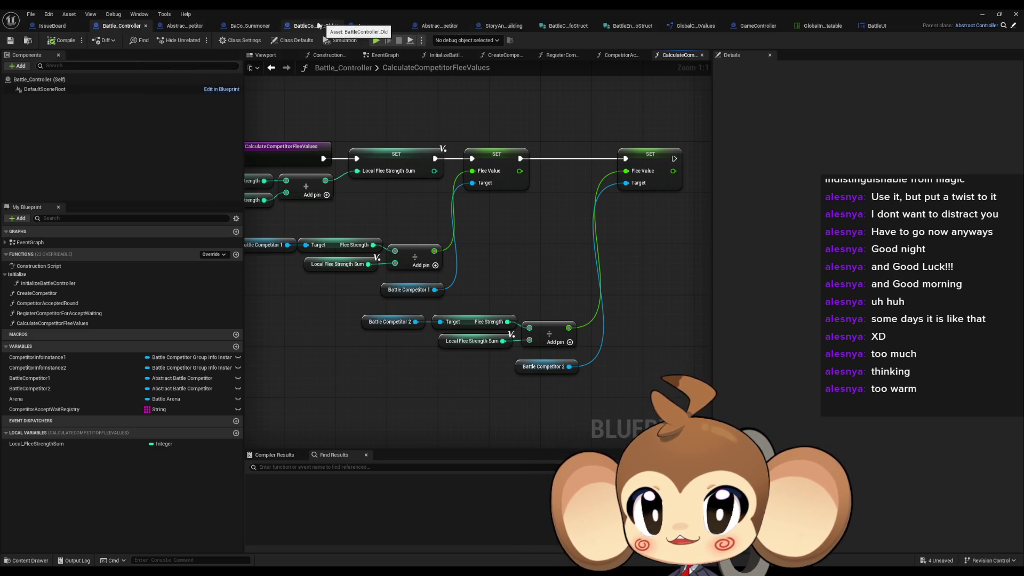
click(94, 27)
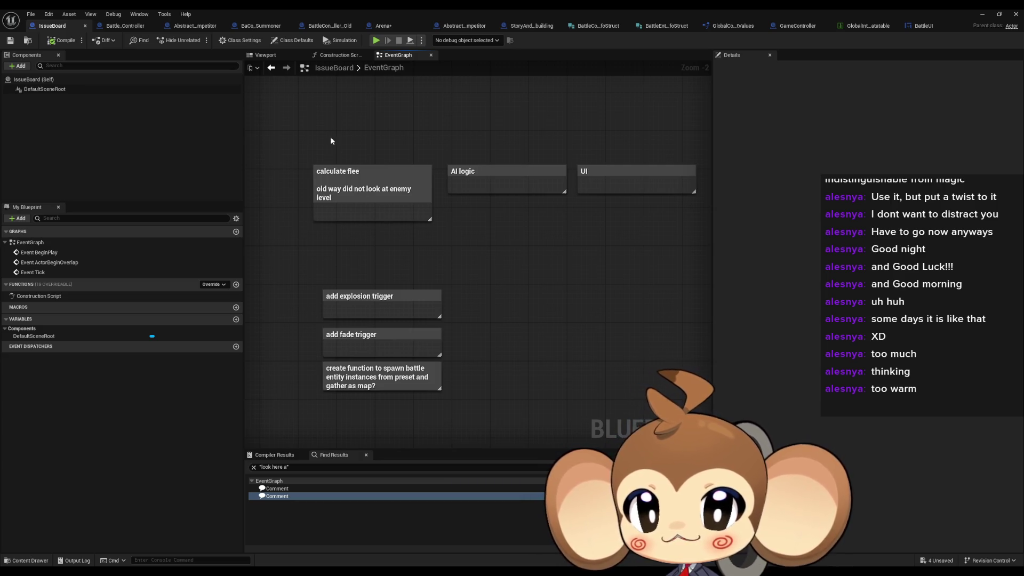
Delete the 'calculate flee' comment from the IssueBoard and return to Battle_Controller.
drag(331, 113, 413, 241)
key(Delete)
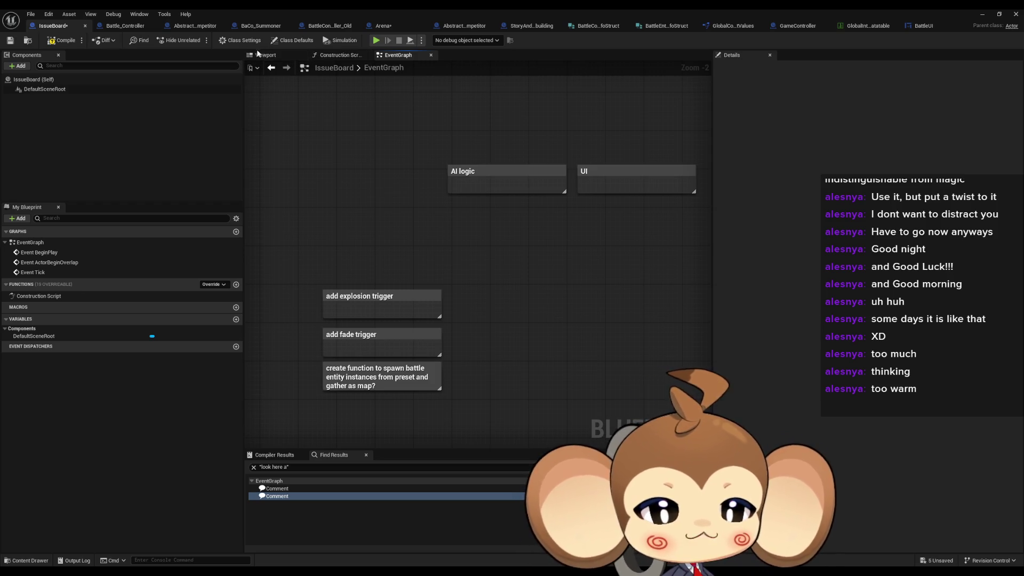
click(122, 26)
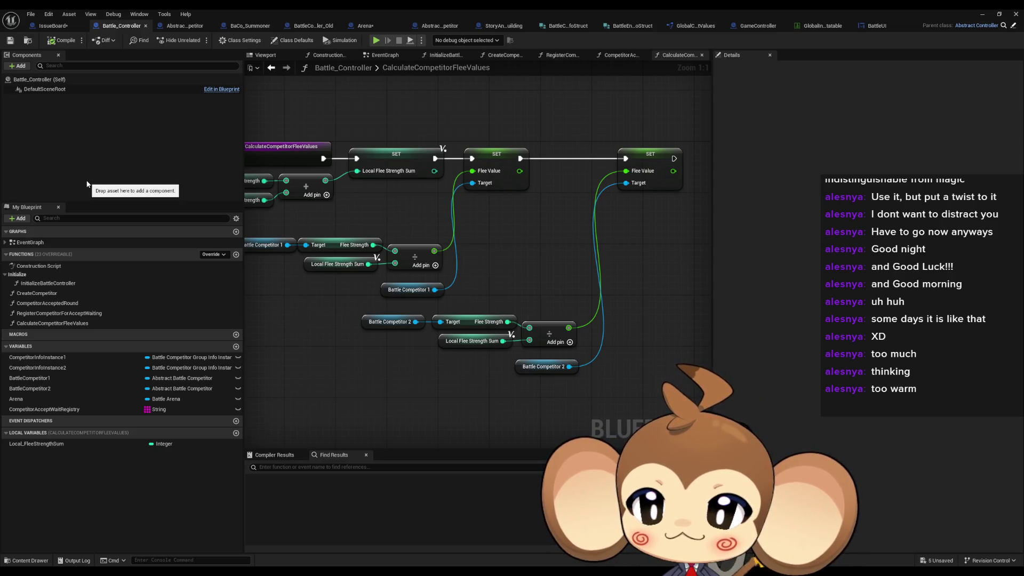
Wire Register Competitor into Calculate Competitor Flee Values, then locate Create Competitor AI in BattleController_Old.
double_click(48, 283)
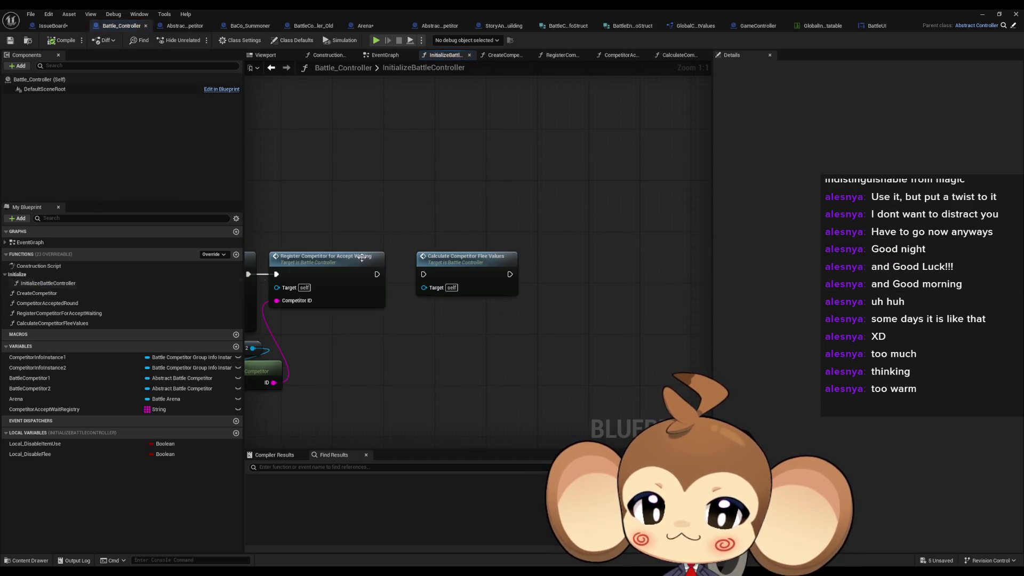
drag(458, 277, 521, 273)
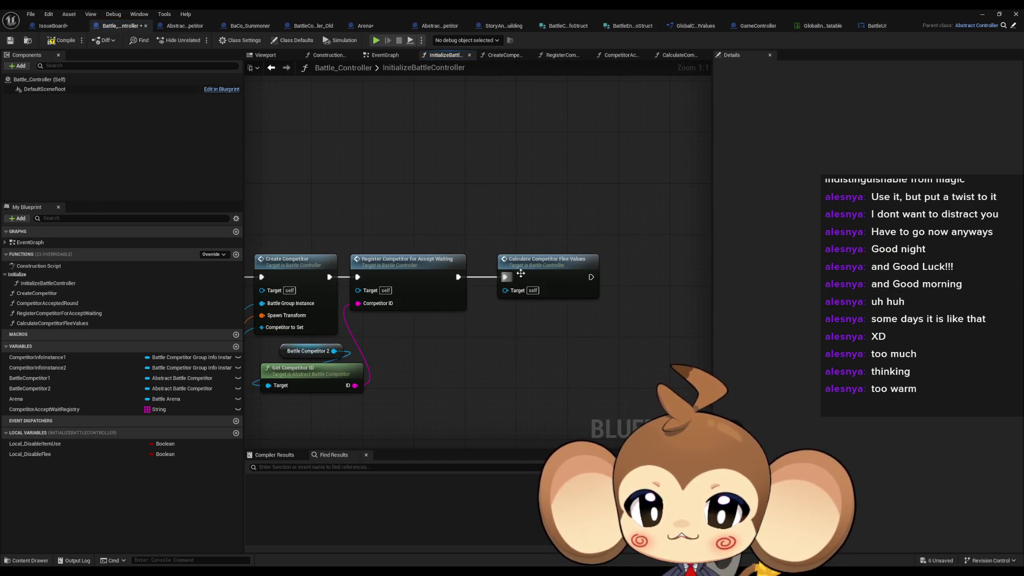
click(309, 26)
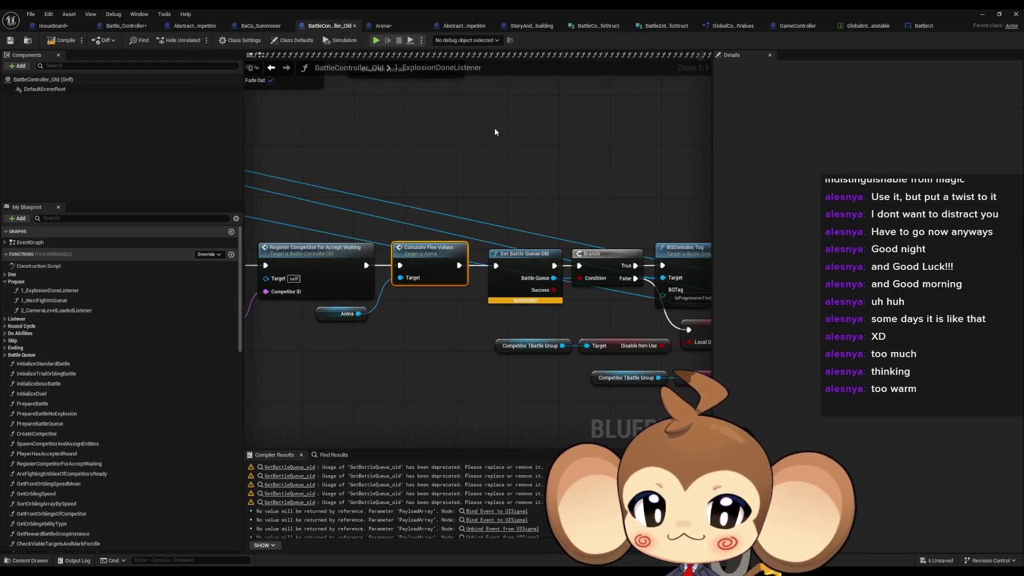
mouse_move(494, 132)
mouse_down()
mouse_move(409, 185)
mouse_move(245, 162)
mouse_up()
mouse_move(564, 200)
mouse_down()
mouse_move(348, 176)
mouse_move(245, 149)
mouse_up()
mouse_move(379, 128)
mouse_down()
mouse_move(512, 250)
mouse_move(588, 274)
mouse_up()
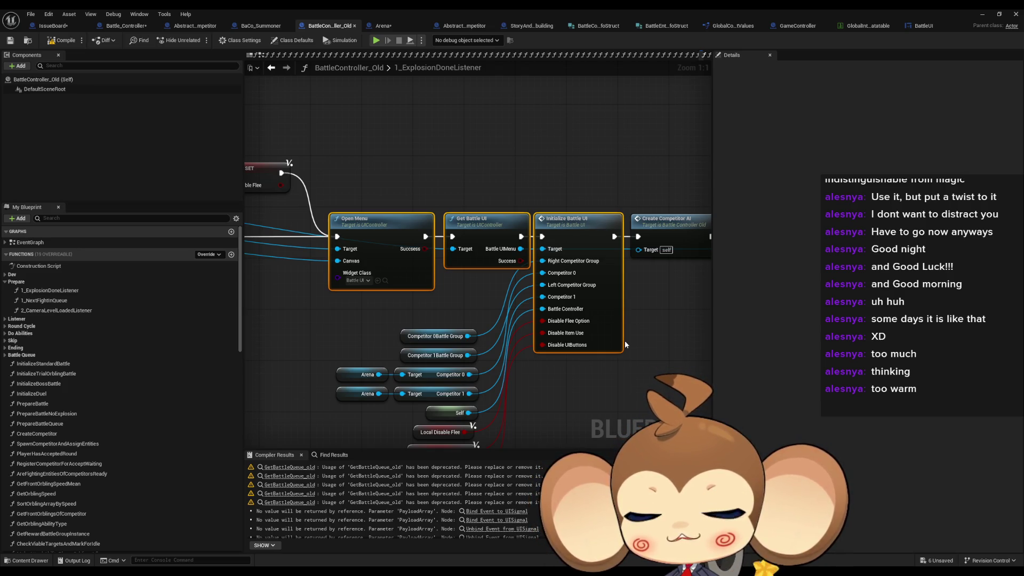
click(669, 220)
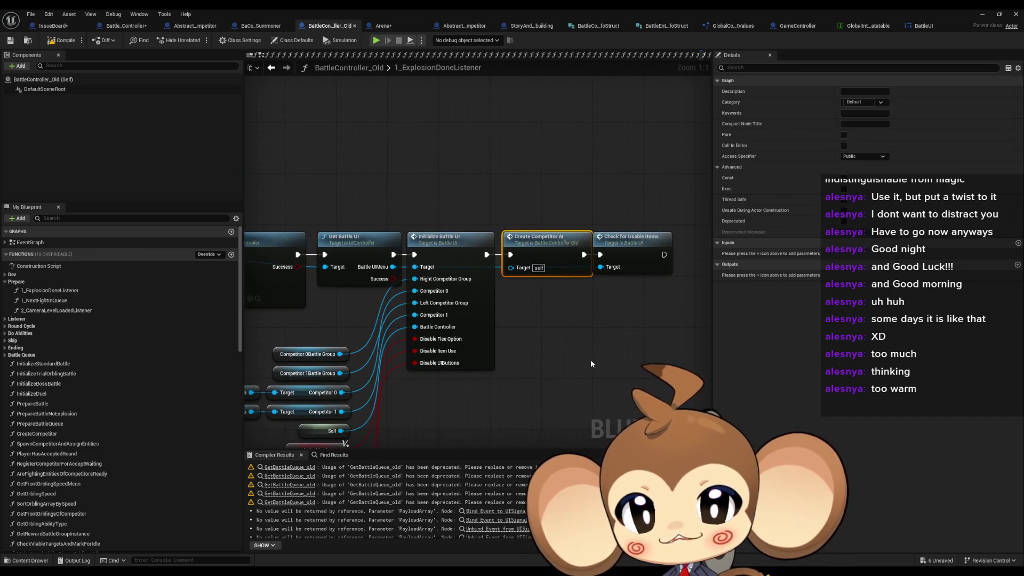
drag(590, 363, 550, 351)
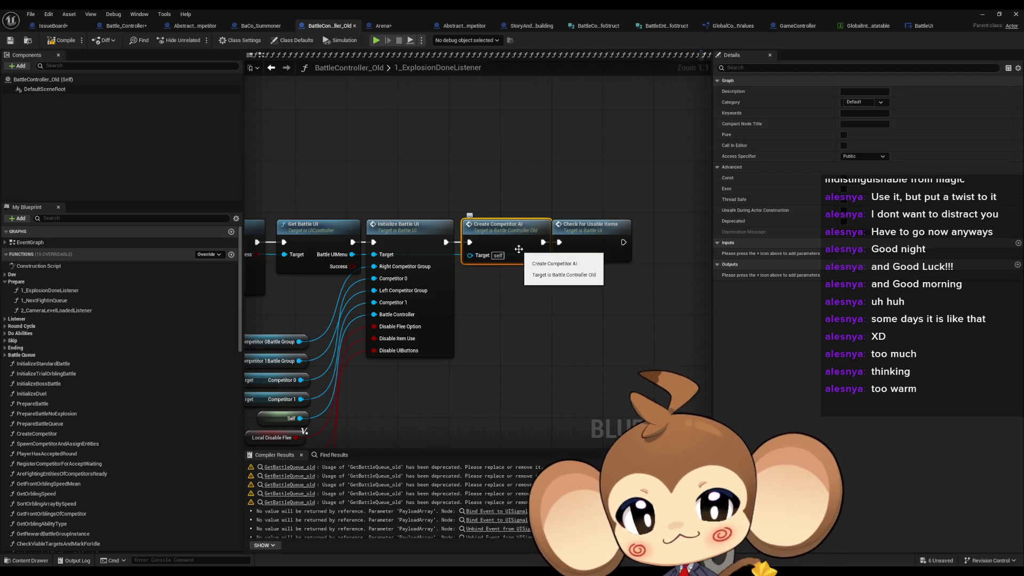
Open CreateCompetitorAI and inspect its Is Valid Class, SpawnActor, SET and Initialize Competitor AI nodes.
double_click(518, 249)
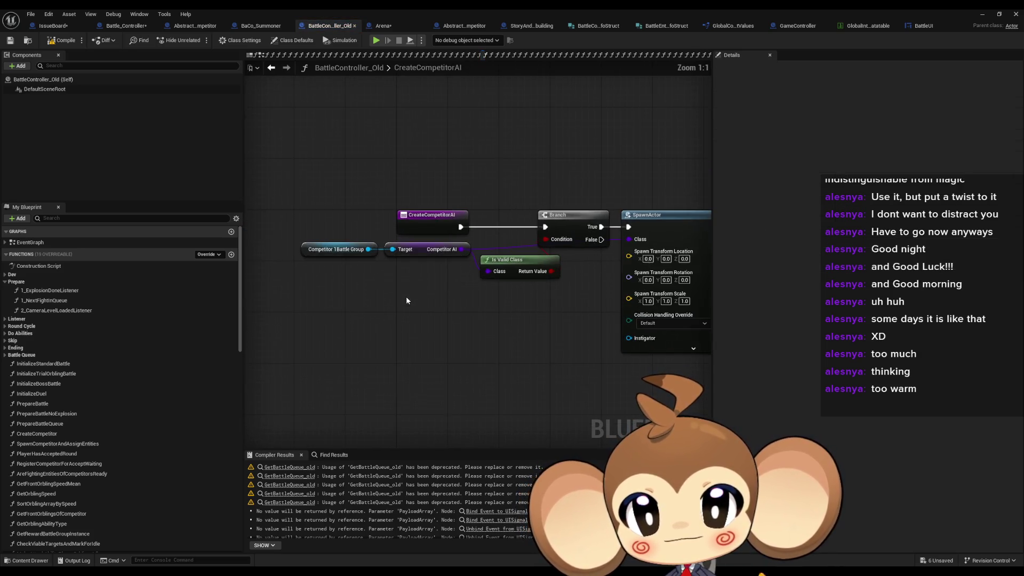
click(426, 249)
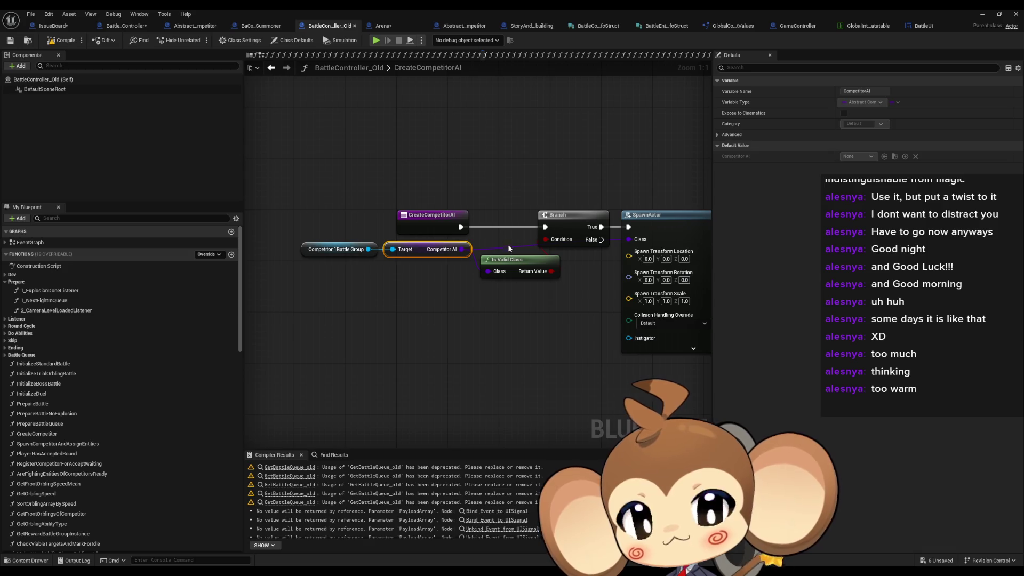
click(510, 260)
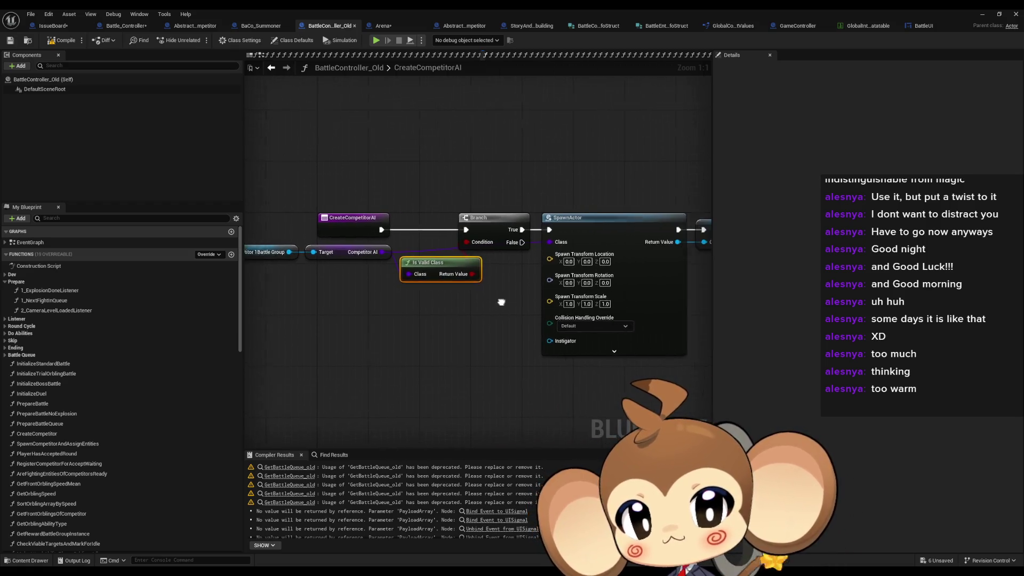
mouse_move(453, 163)
mouse_down()
mouse_move(511, 309)
mouse_move(508, 341)
mouse_up()
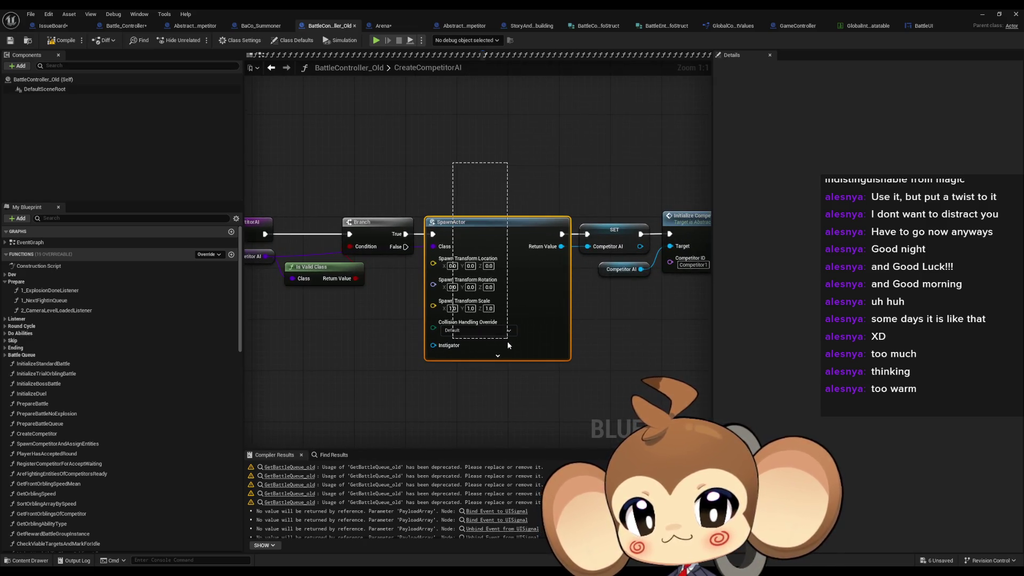
drag(582, 296, 459, 287)
click(491, 221)
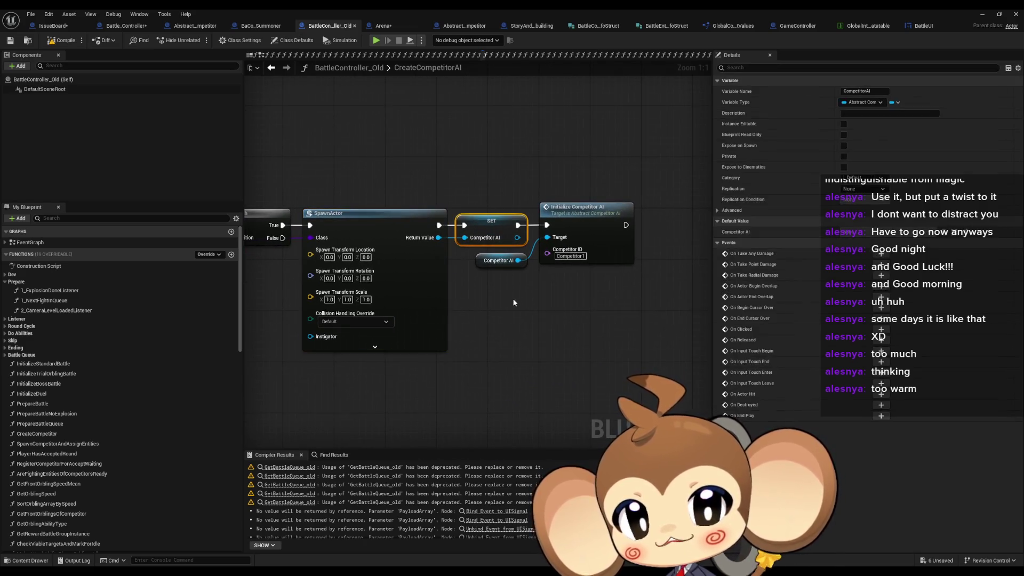
drag(539, 182, 485, 153)
click(528, 176)
drag(459, 291, 550, 303)
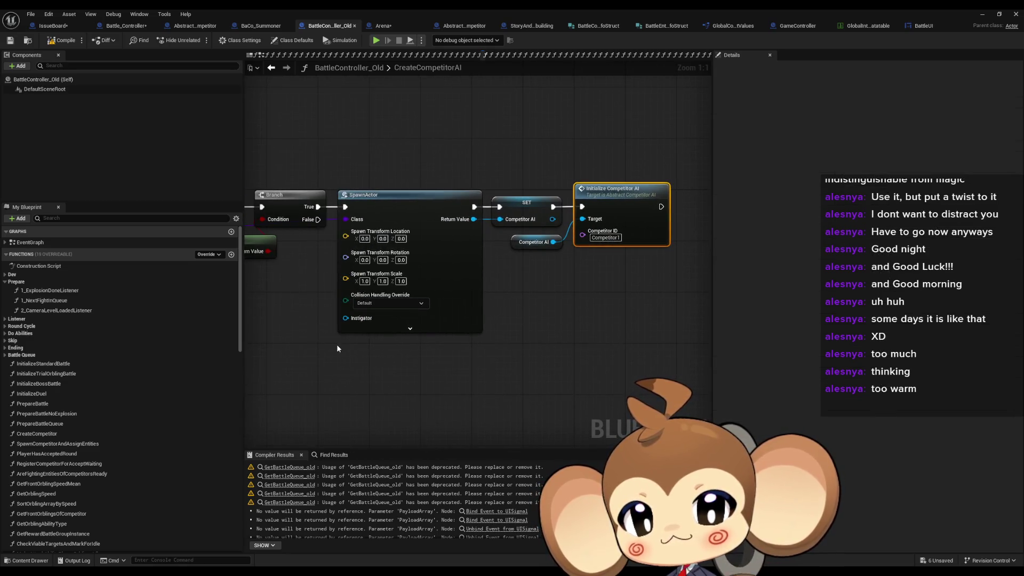
drag(653, 295, 604, 316)
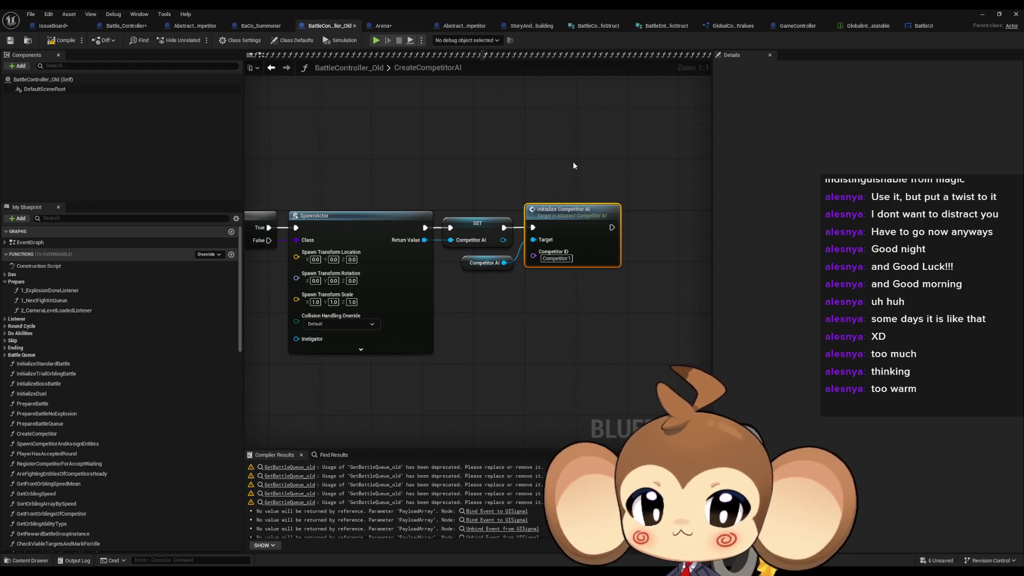
Browse Abstract_CompetitorAI's InitializeCompetitorAI, EventGraph and RunNextCompetitorAIProcedure graphs, then minimize the Blueprint editor.
double_click(564, 249)
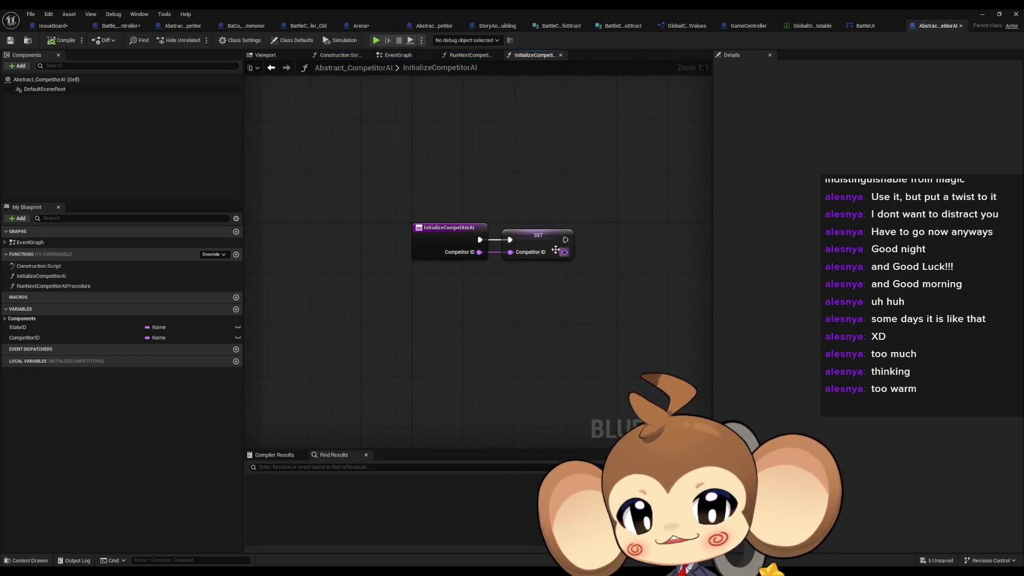
click(536, 238)
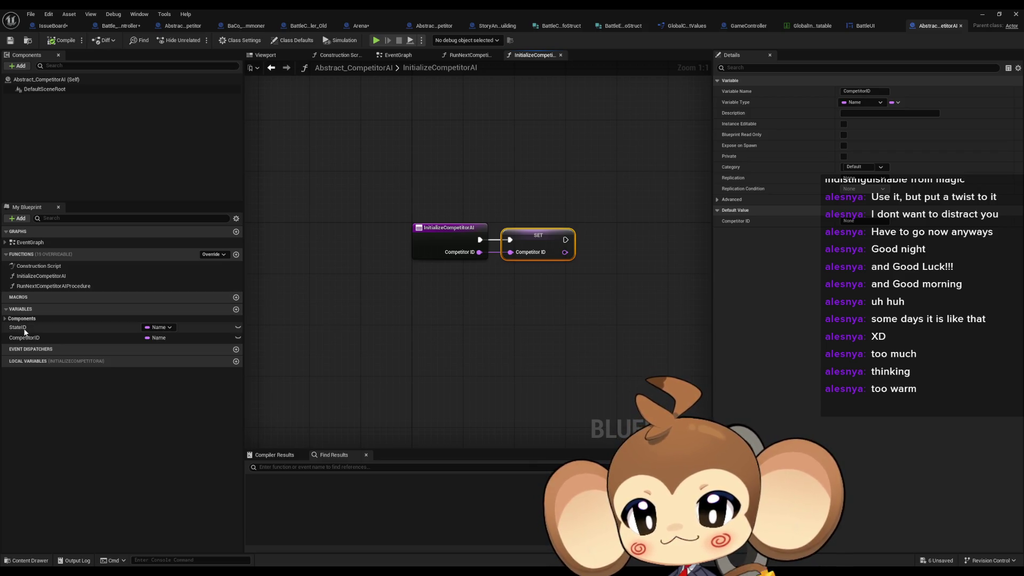
double_click(24, 242)
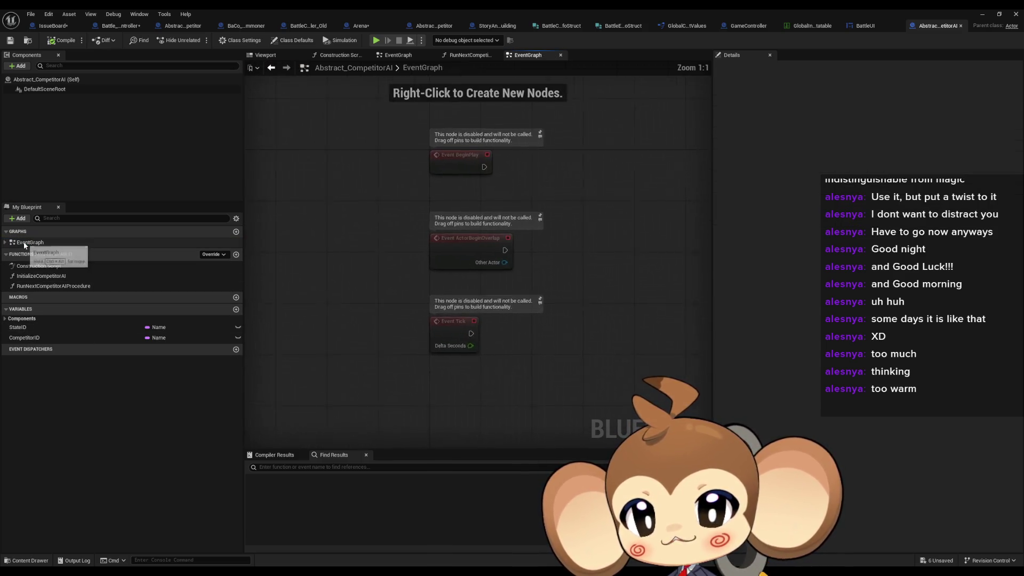
double_click(31, 276)
double_click(32, 286)
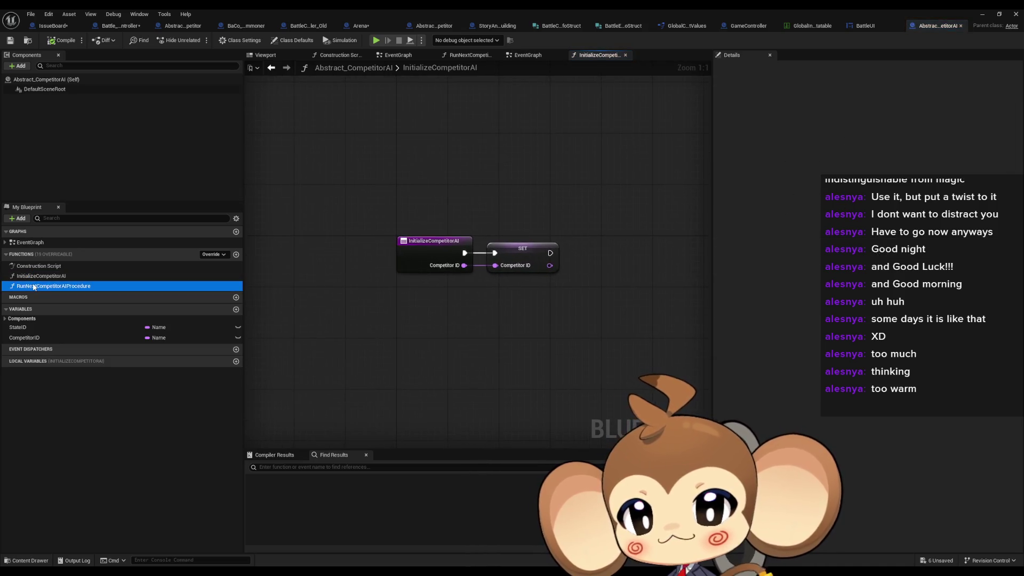
drag(324, 202, 480, 256)
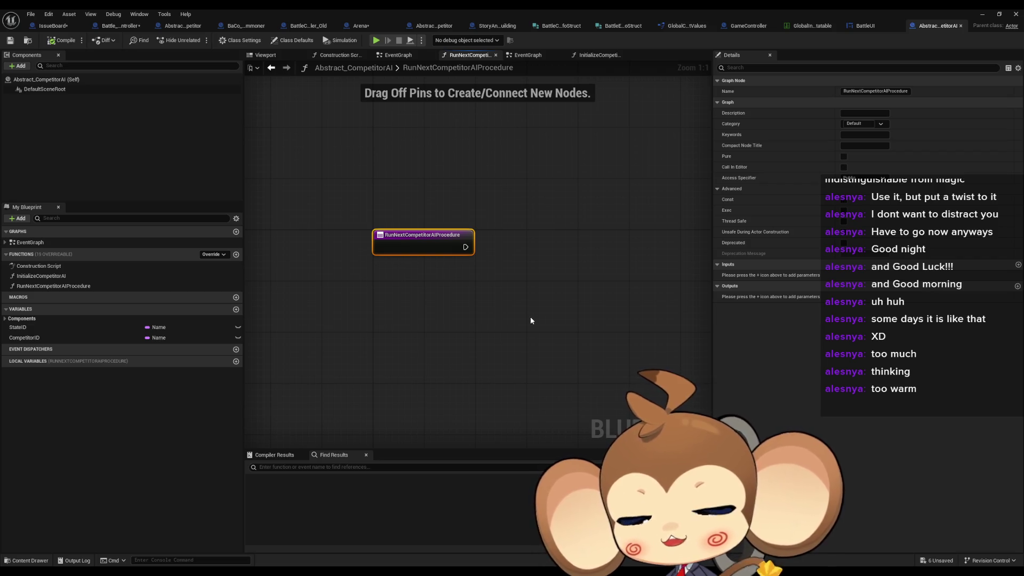
click(501, 305)
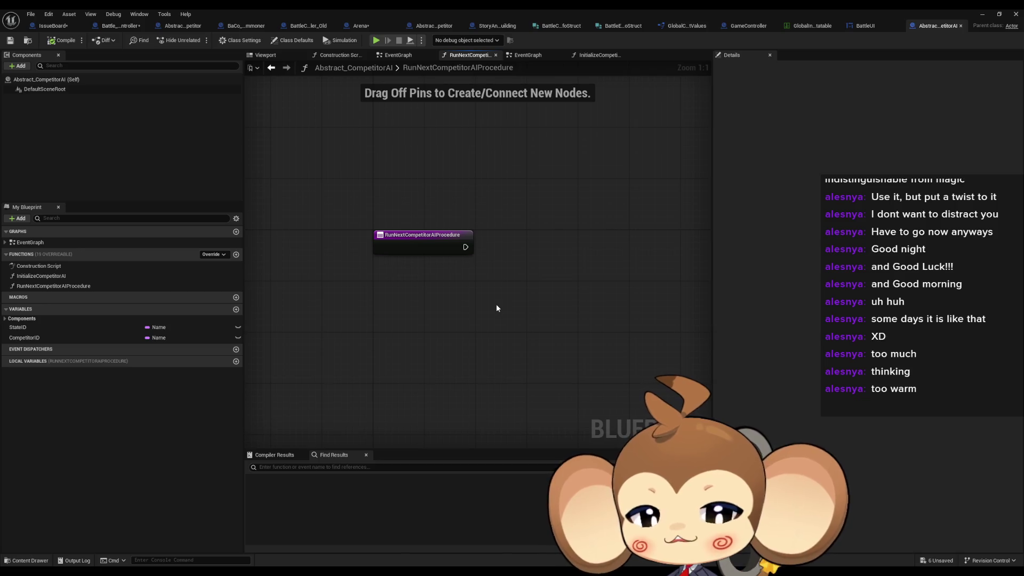
click(981, 14)
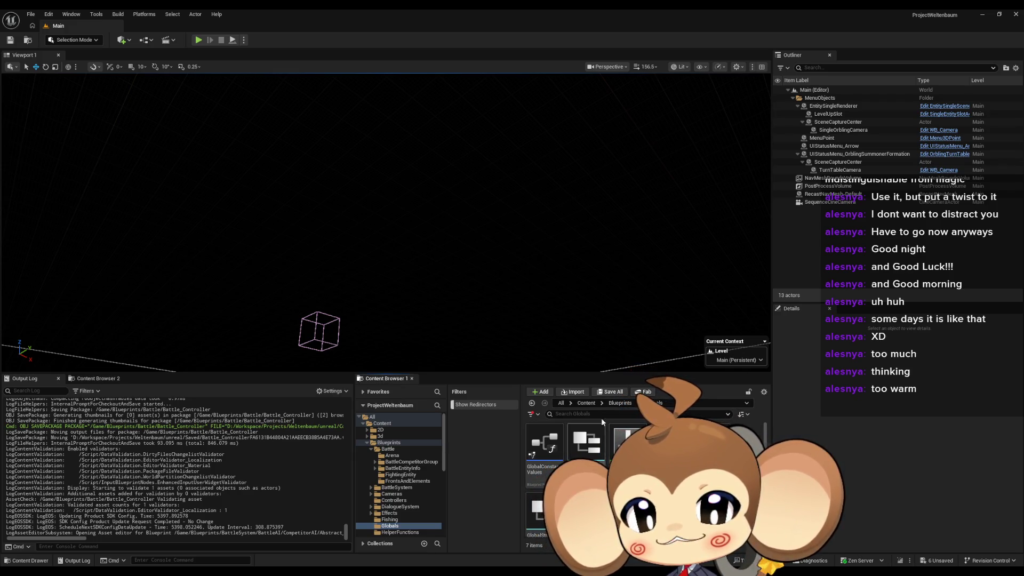
Navigate from Blueprints into BattleSystem > BattleAI and open Standard_OrblingBattleAI.
key(BackSpace)
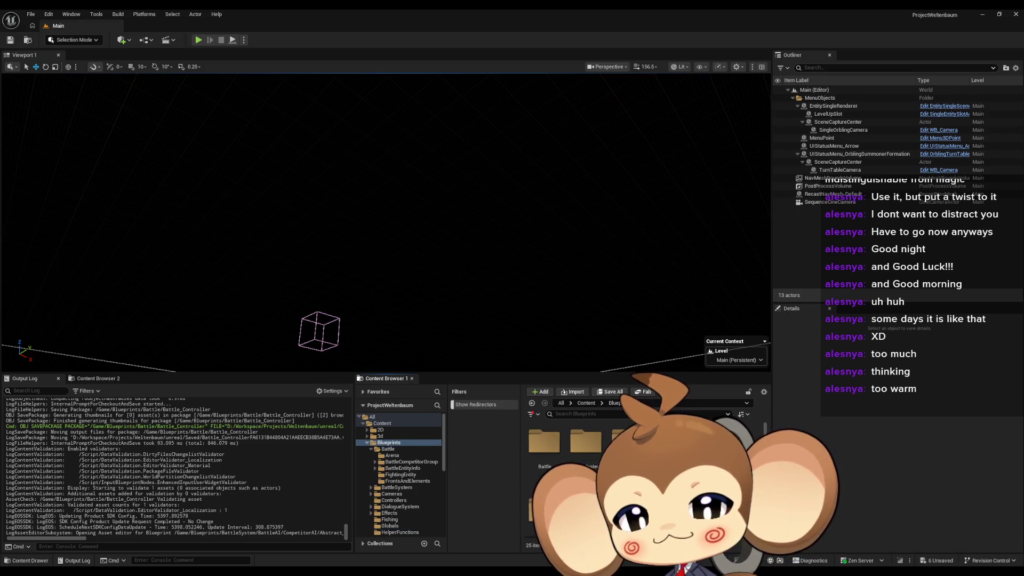
scroll(640, 480, down, 2)
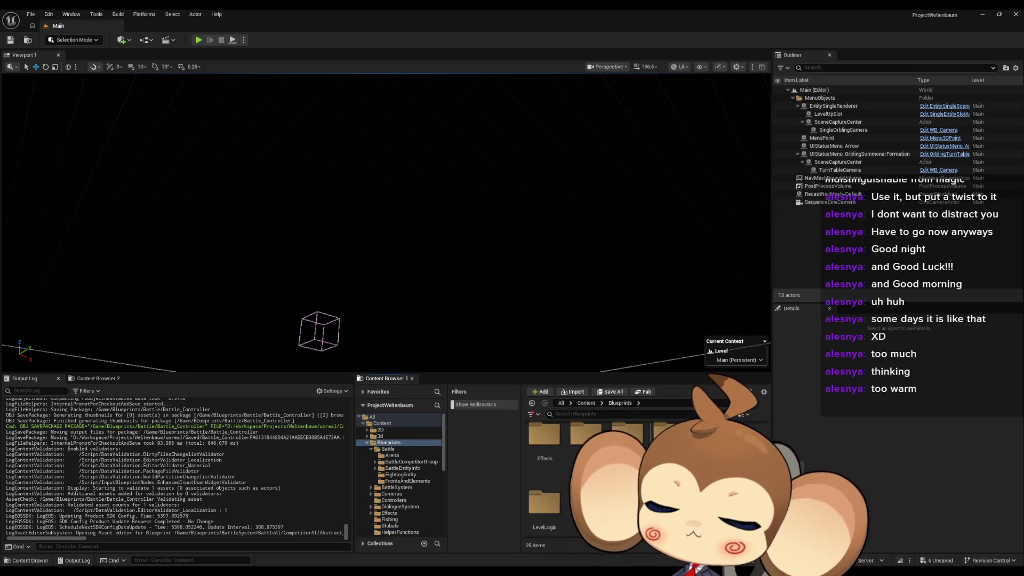
scroll(587, 469, up, 2)
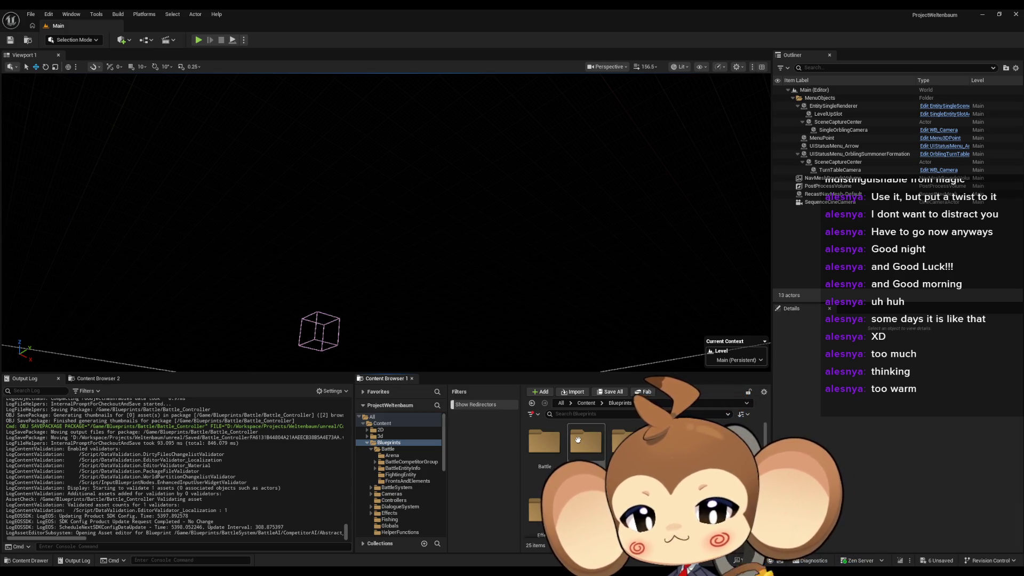
click(577, 439)
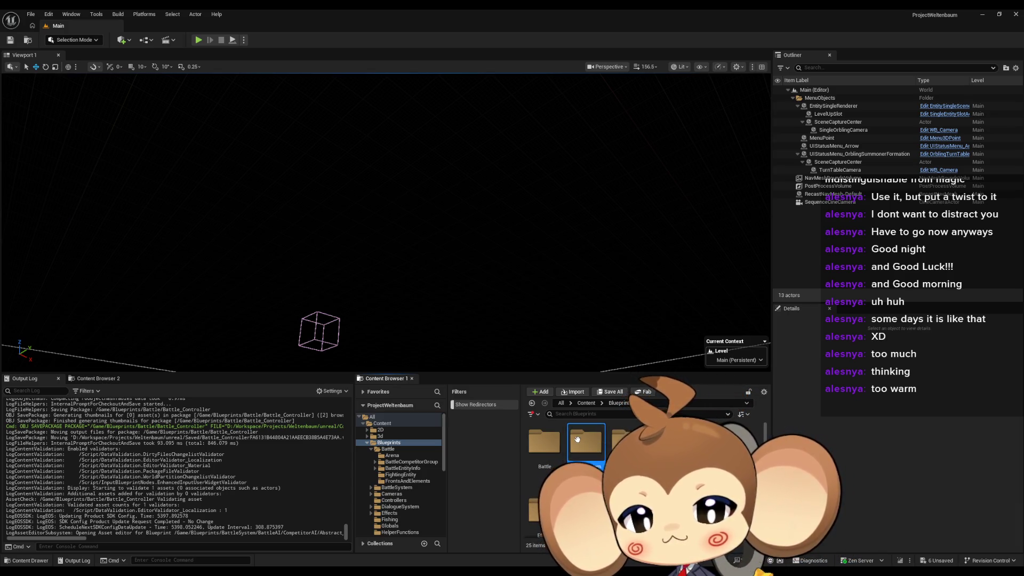
double_click(577, 438)
double_click(577, 439)
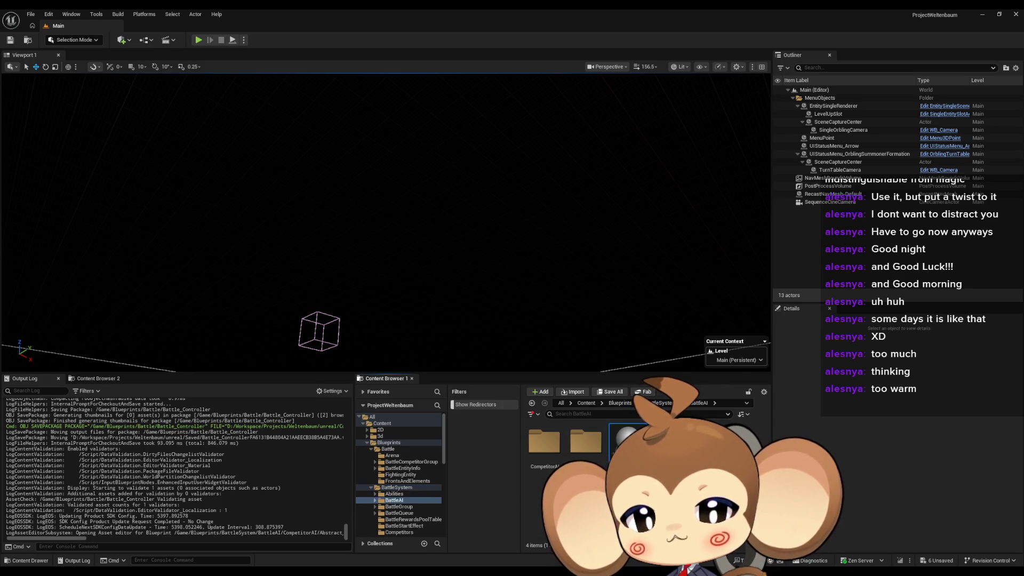
click(627, 442)
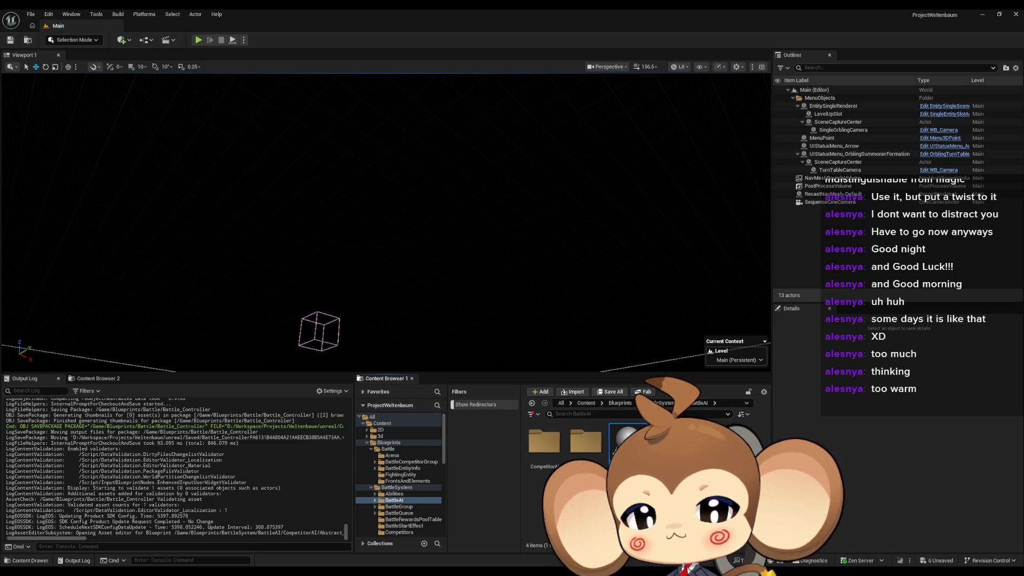
key(Return)
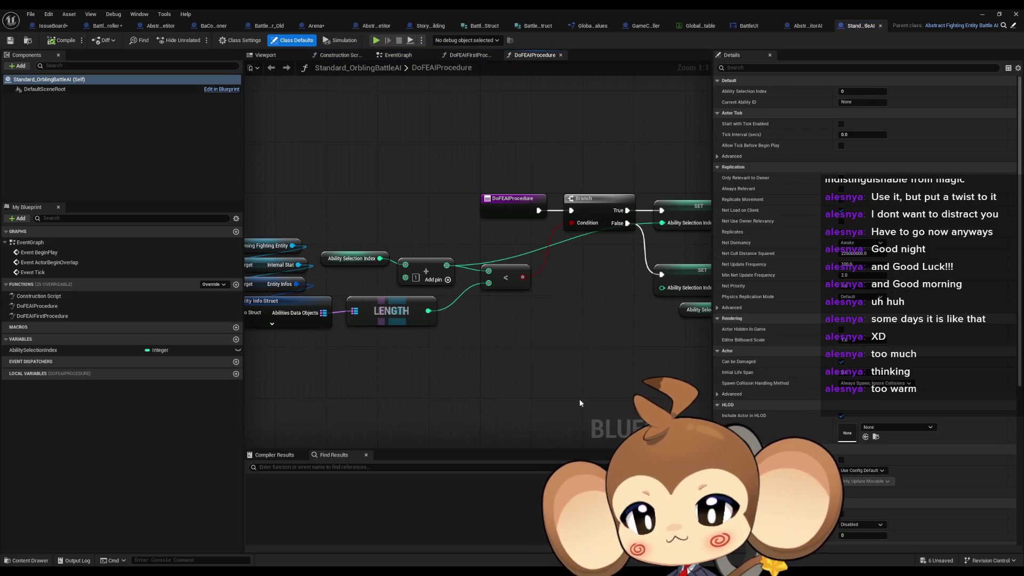
Review DoFEAIProcedure, cycle through the fighting-entity, BattleUI and Abstract_CompetitorAI tabs, then minimize the editor.
mouse_move(511, 382)
mouse_down()
mouse_move(581, 369)
mouse_move(706, 377)
mouse_move(277, 354)
mouse_up()
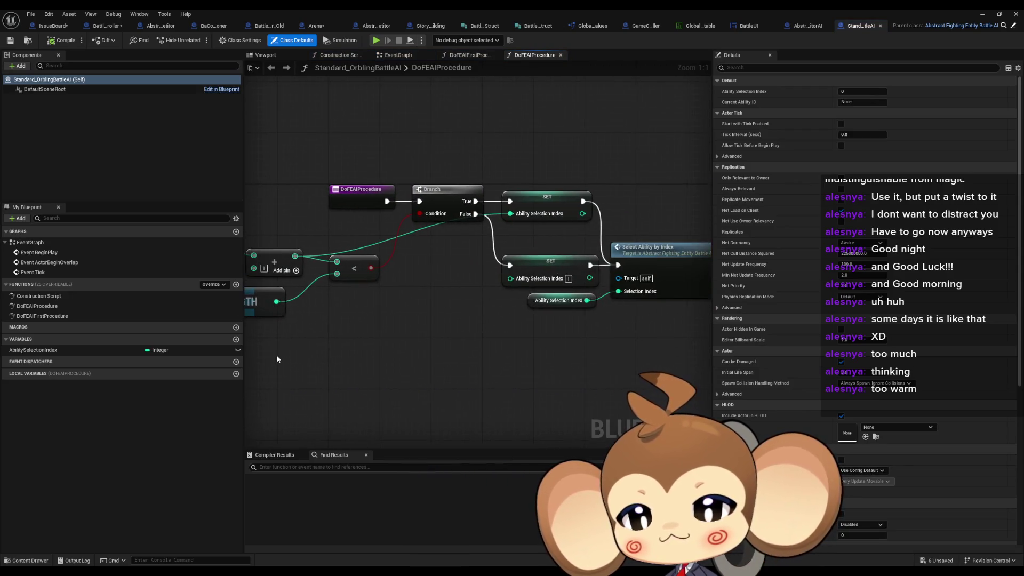
click(53, 306)
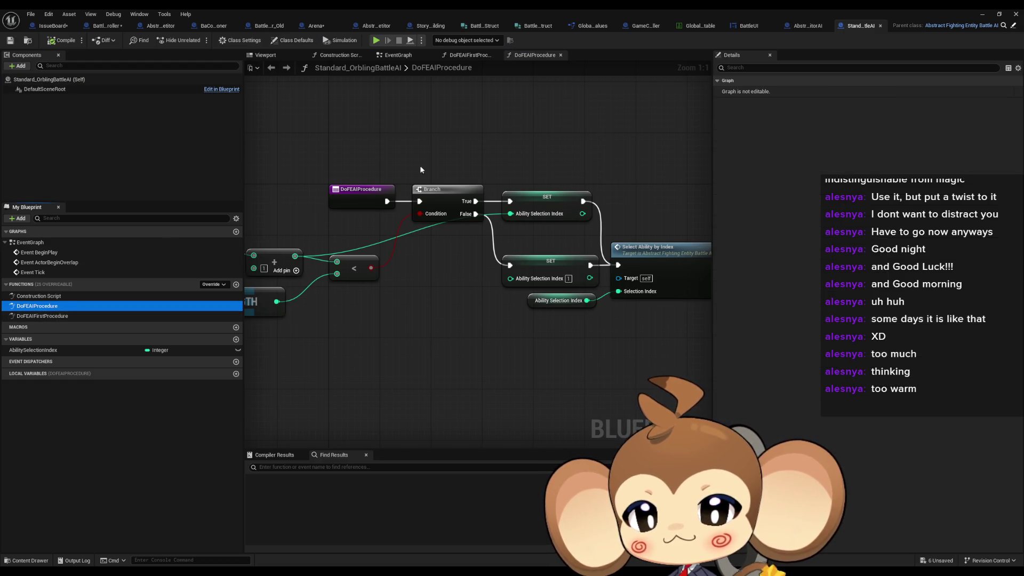
click(1013, 25)
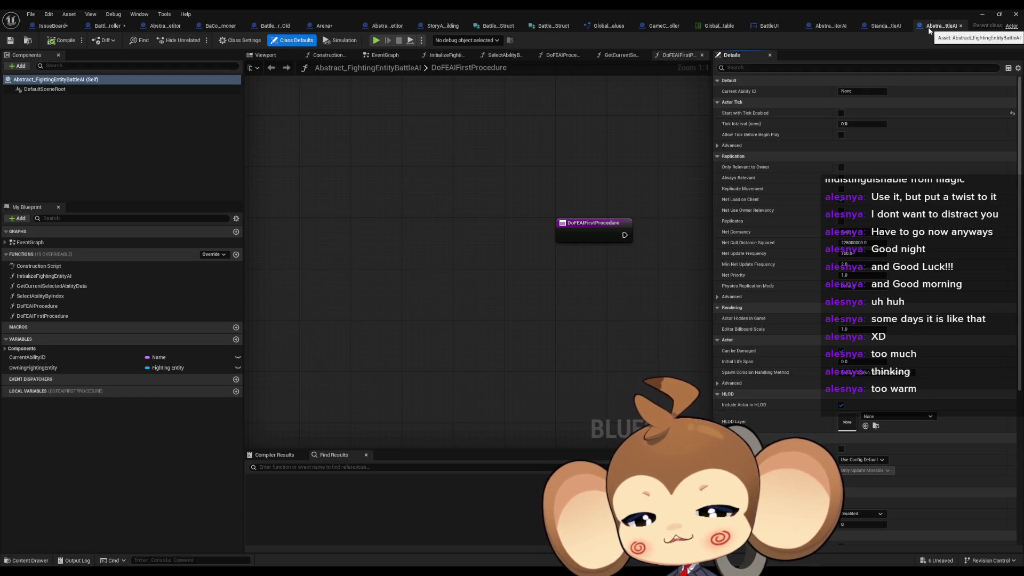
click(883, 24)
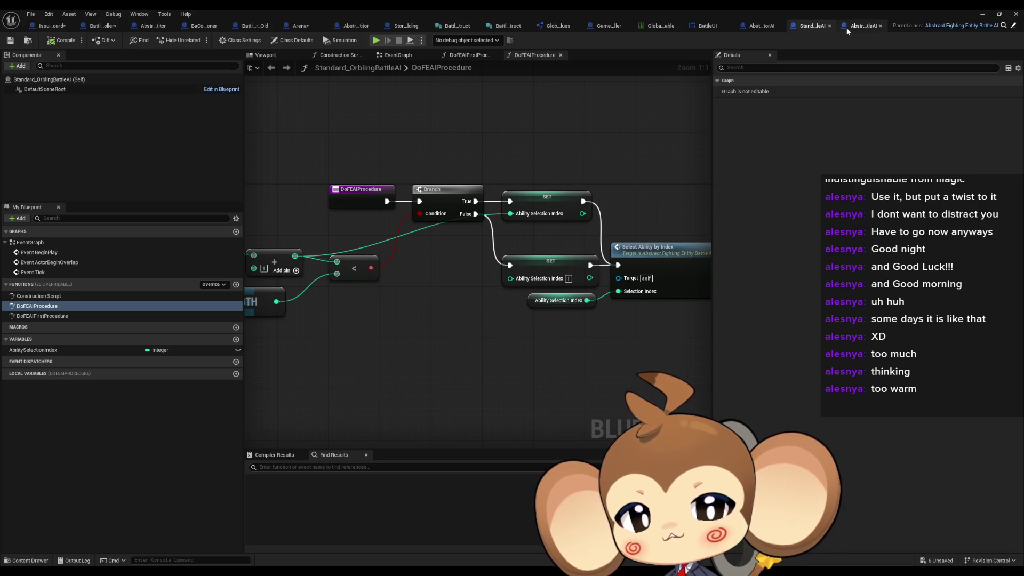
click(848, 30)
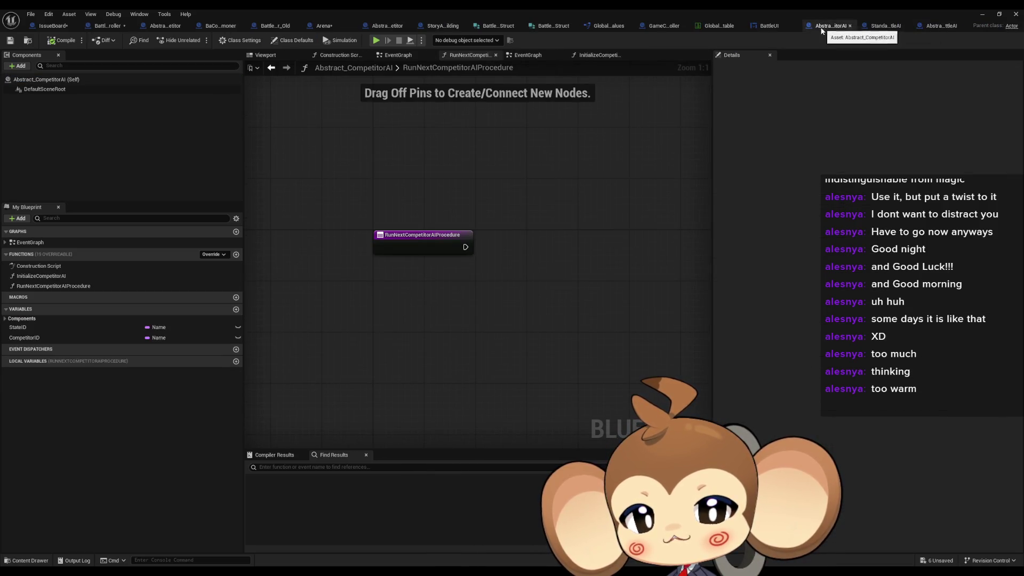
click(768, 26)
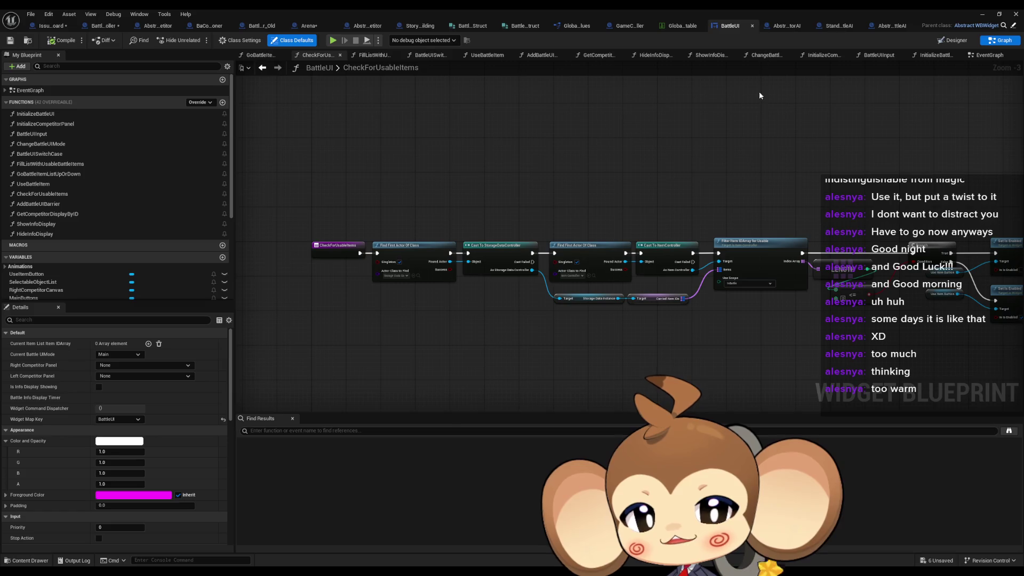
click(788, 26)
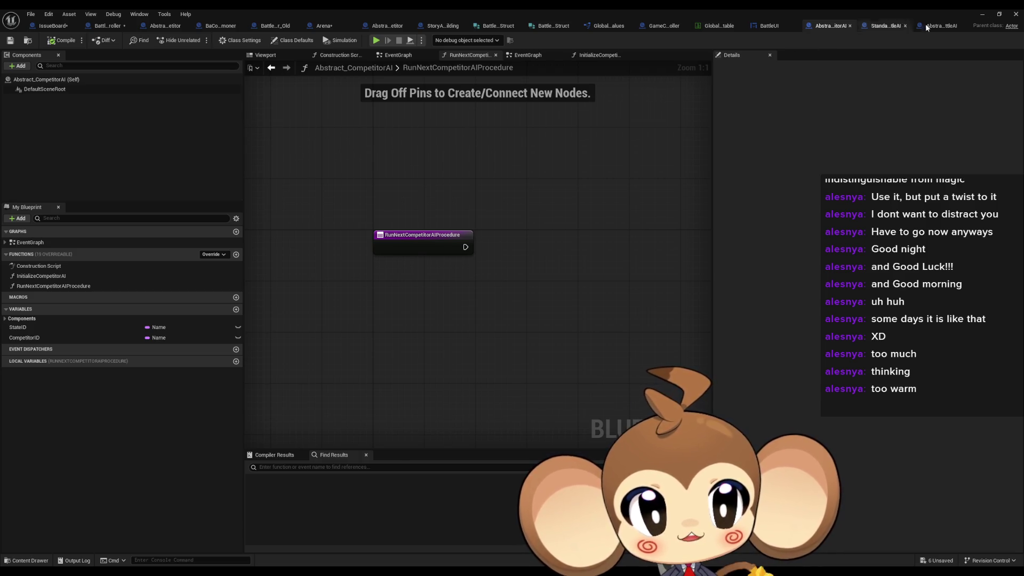
click(982, 14)
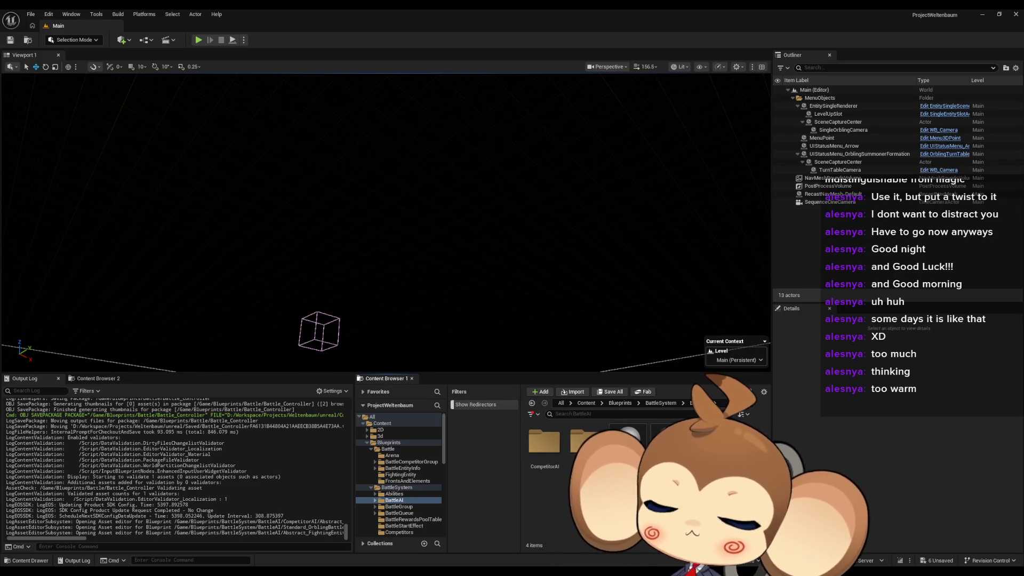
Open the CompetitorAI folder inside BattleAI.
double_click(544, 442)
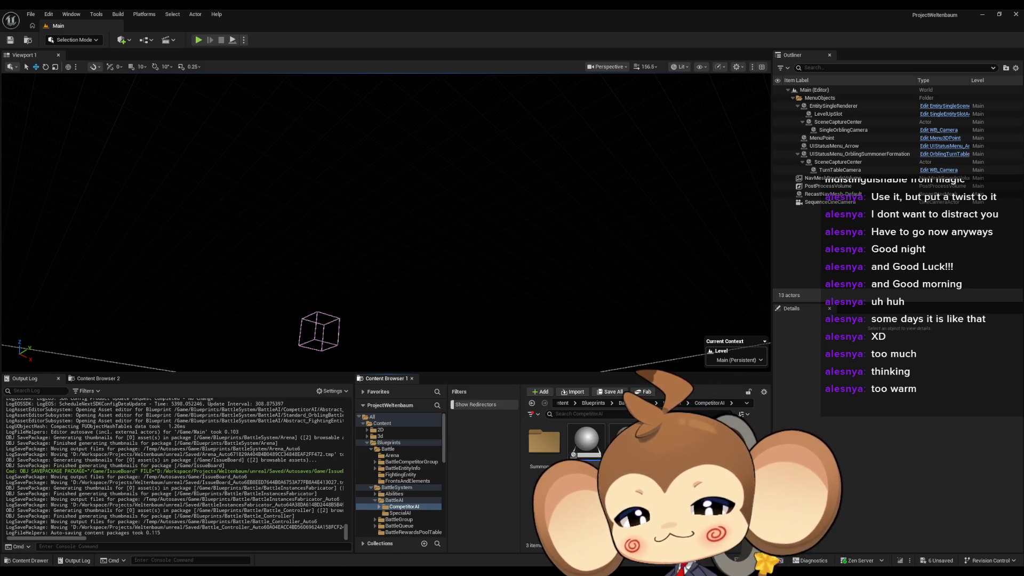
In Paint, fill the canvas black and set a white 11px pencil.
key(alt+Tab)
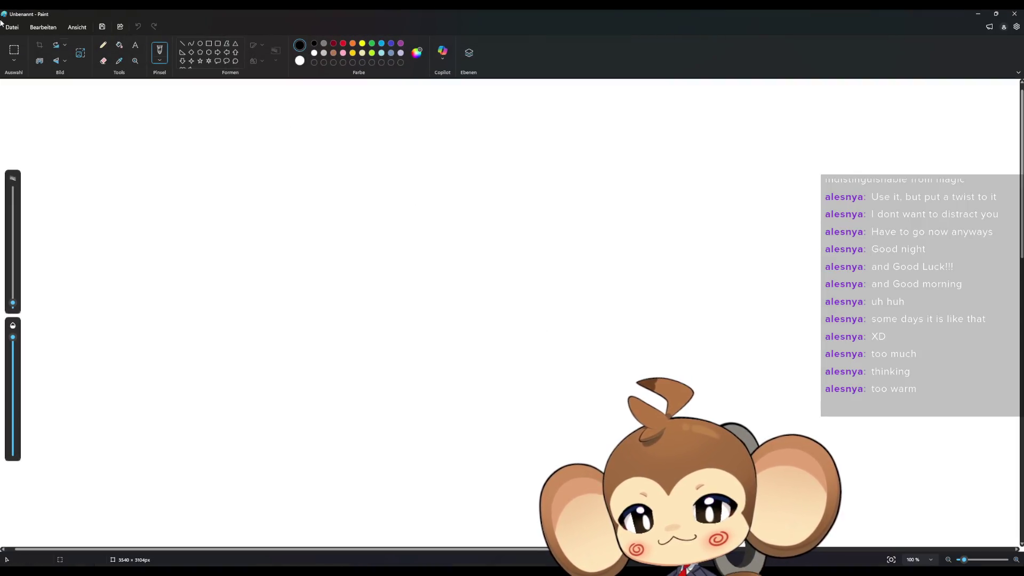
click(119, 45)
click(135, 88)
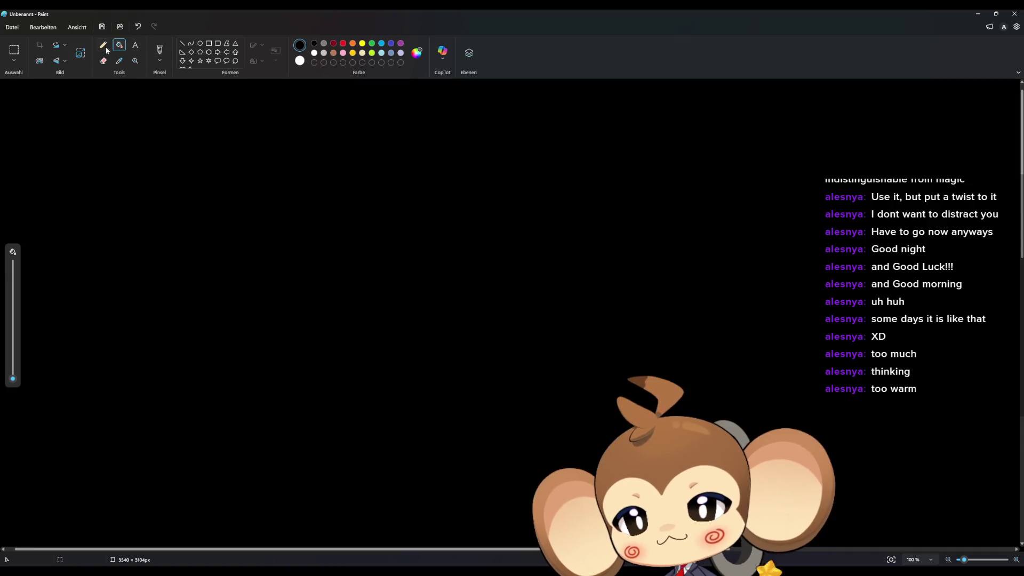
click(103, 46)
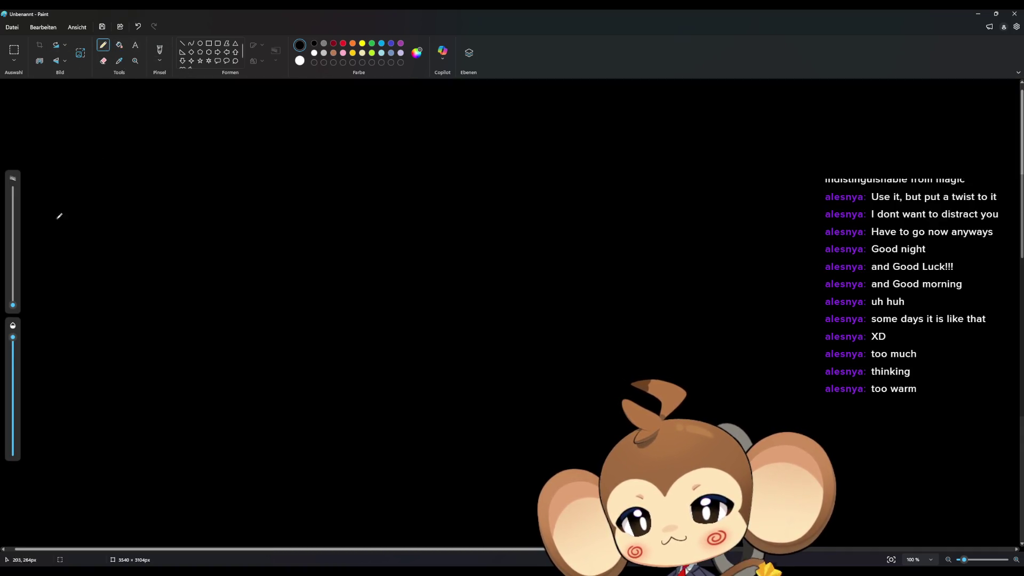
drag(15, 306, 16, 296)
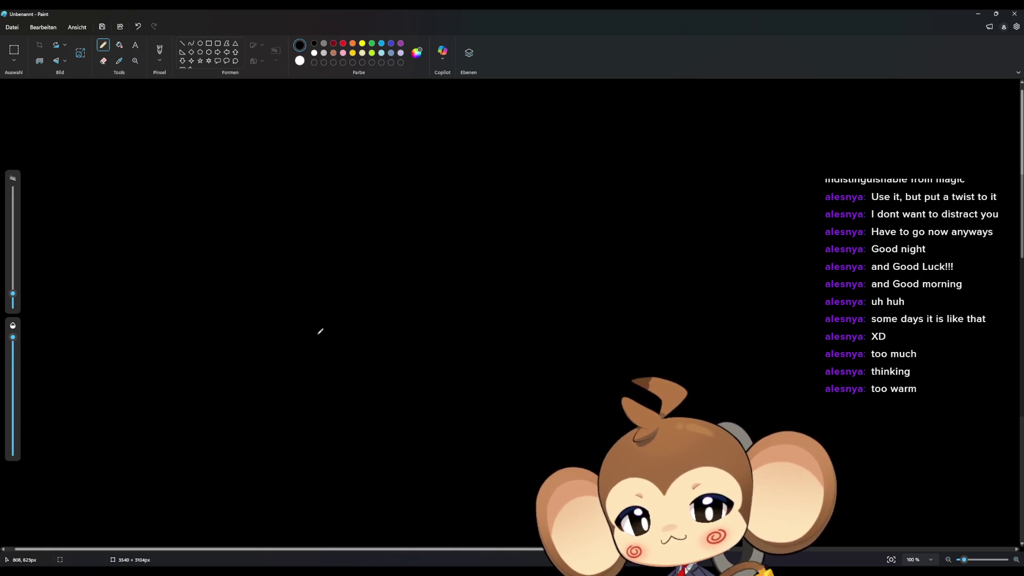
Draw several small white loops across the black canvas.
mouse_move(267, 392)
mouse_down()
mouse_move(263, 373)
mouse_move(262, 394)
mouse_up()
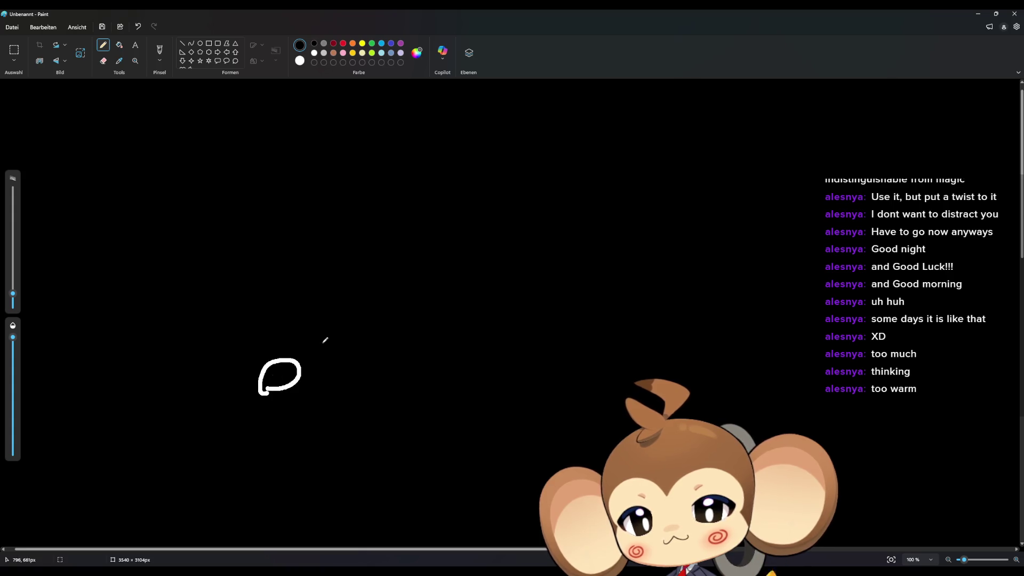
drag(324, 343, 323, 345)
mouse_move(364, 297)
mouse_down()
mouse_move(385, 290)
mouse_move(365, 302)
mouse_up()
mouse_move(185, 350)
mouse_down()
mouse_move(207, 327)
mouse_move(193, 339)
mouse_up()
drag(254, 316, 255, 305)
Doodle e-shaped white squiggles, an oval, a dot and another loop at lower right.
drag(281, 270, 305, 274)
drag(138, 305, 145, 314)
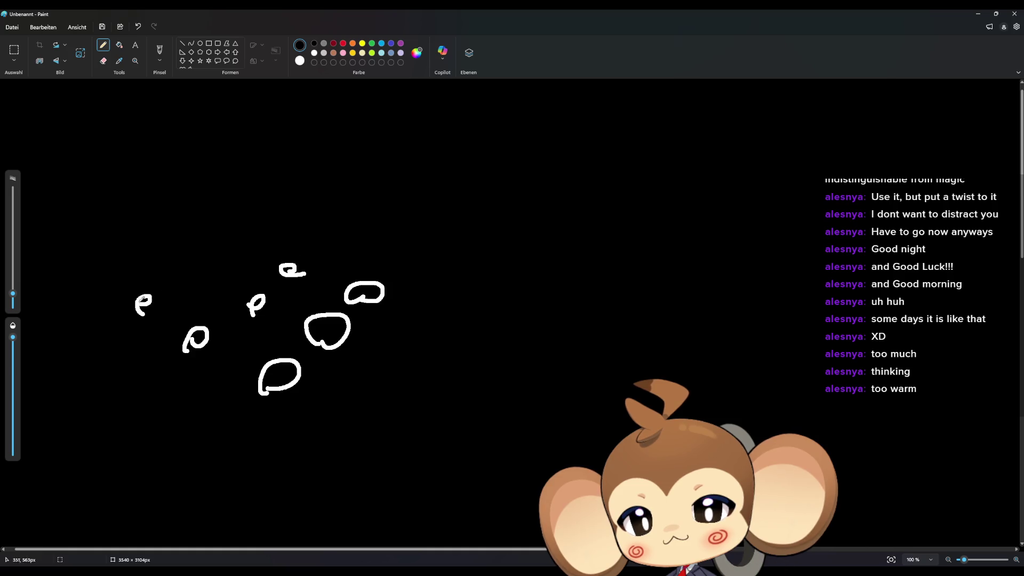
drag(192, 274, 207, 284)
drag(240, 249, 247, 248)
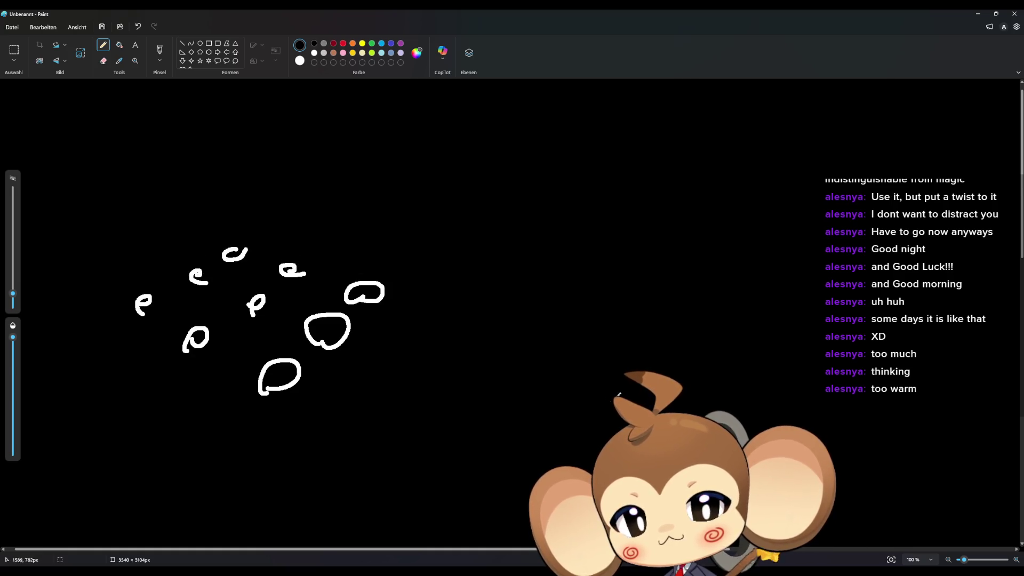
drag(581, 398, 602, 418)
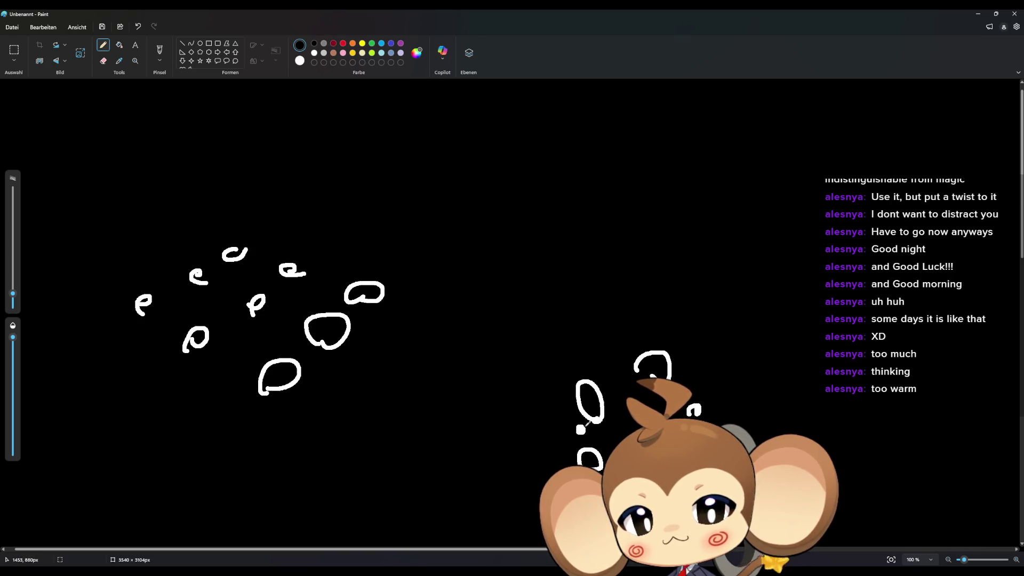
click(655, 327)
drag(727, 384, 728, 386)
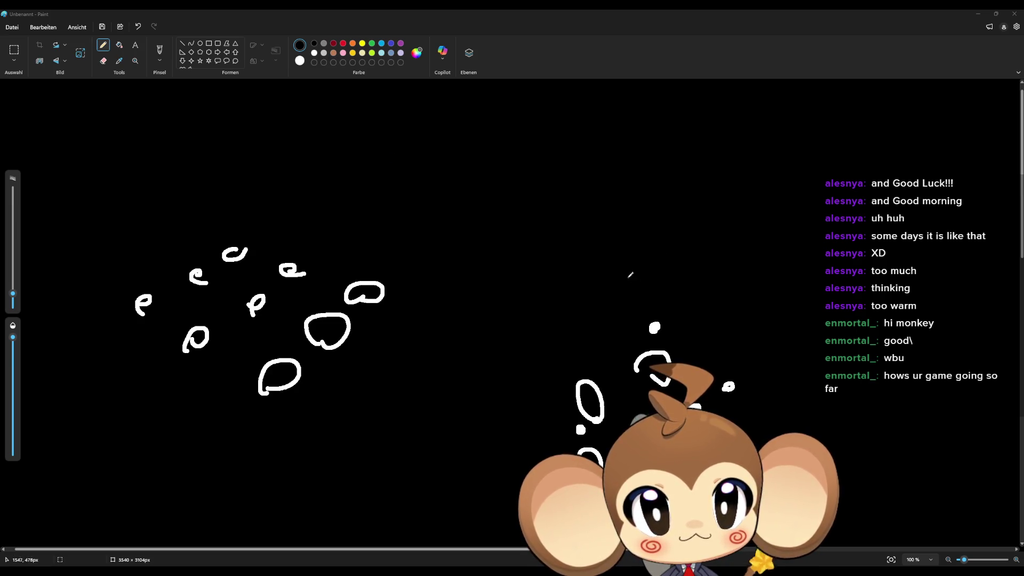
Handwrite 'B_A(' with a long line after the B.
mouse_move(606, 245)
mouse_down()
mouse_move(621, 241)
mouse_move(640, 276)
mouse_move(699, 276)
mouse_up()
drag(717, 236, 730, 270)
drag(705, 260, 731, 258)
drag(763, 225, 759, 265)
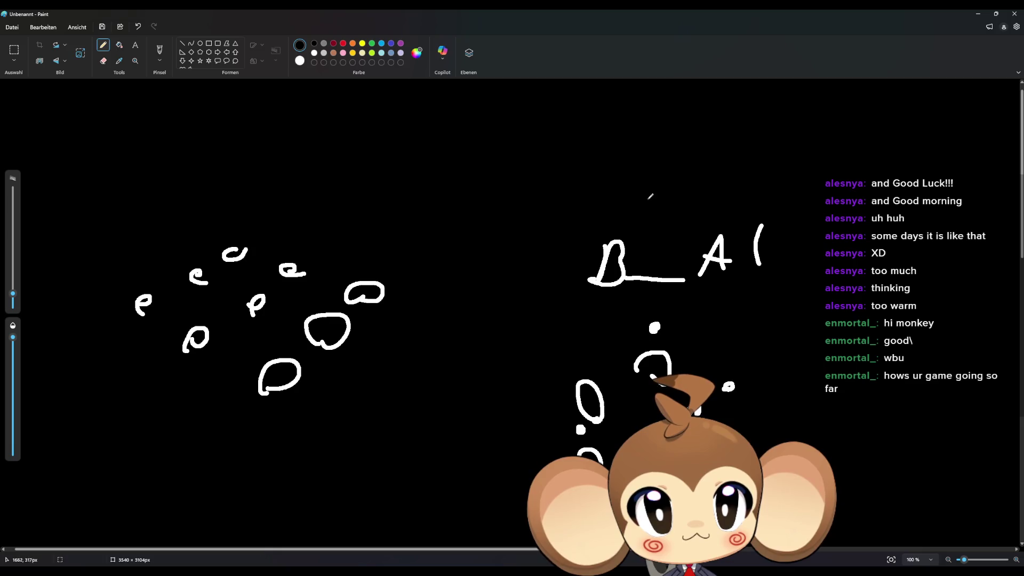
Write 'Rotate to element' above the B and draw a curved arrow over the left loops.
mouse_move(640, 188)
mouse_down()
mouse_move(646, 168)
mouse_move(695, 192)
mouse_move(736, 184)
mouse_move(739, 196)
mouse_up()
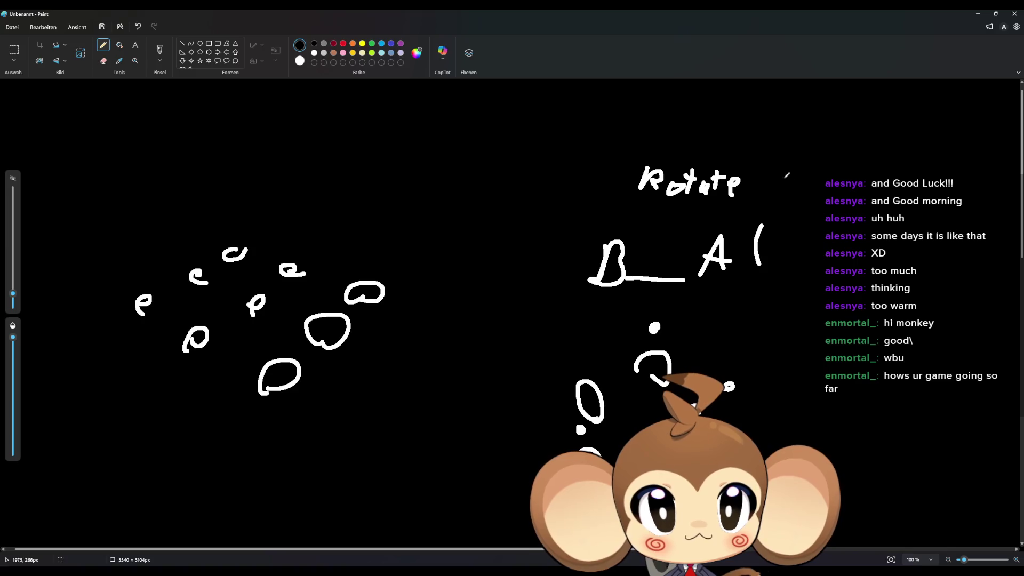
mouse_move(779, 166)
mouse_down()
mouse_move(771, 189)
mouse_move(880, 194)
mouse_move(980, 221)
mouse_up()
drag(1004, 182, 994, 210)
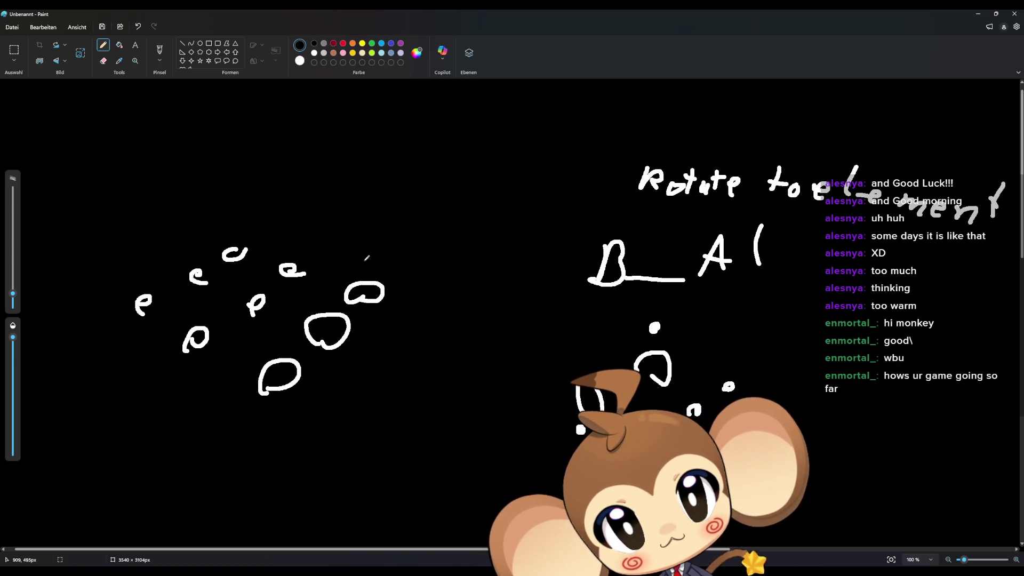
mouse_move(253, 214)
mouse_down()
mouse_move(373, 248)
mouse_move(394, 243)
mouse_move(304, 232)
mouse_up()
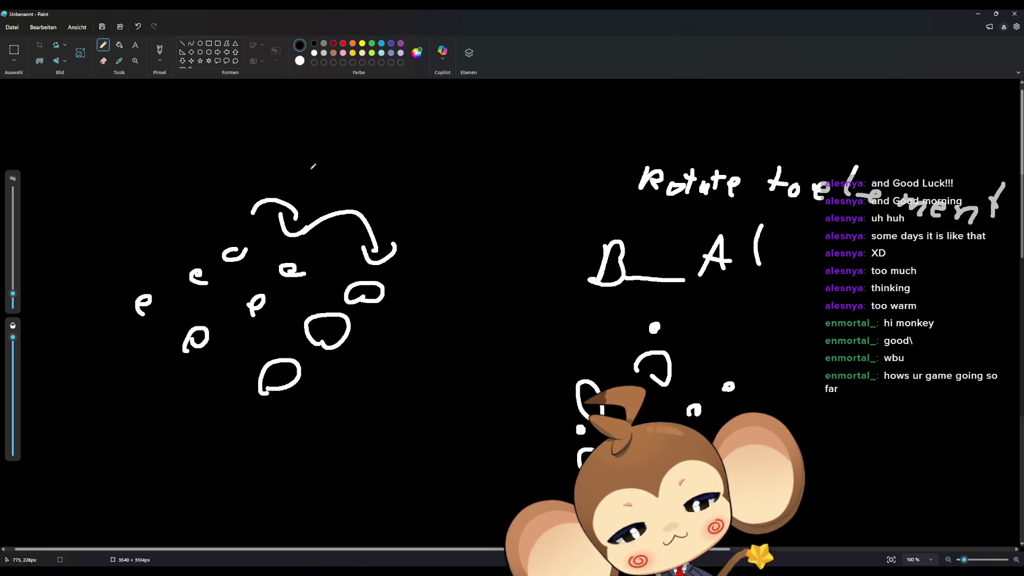
Draw left-pointing arrows to the three loops and label the bottom one 'E_AI'.
click(441, 281)
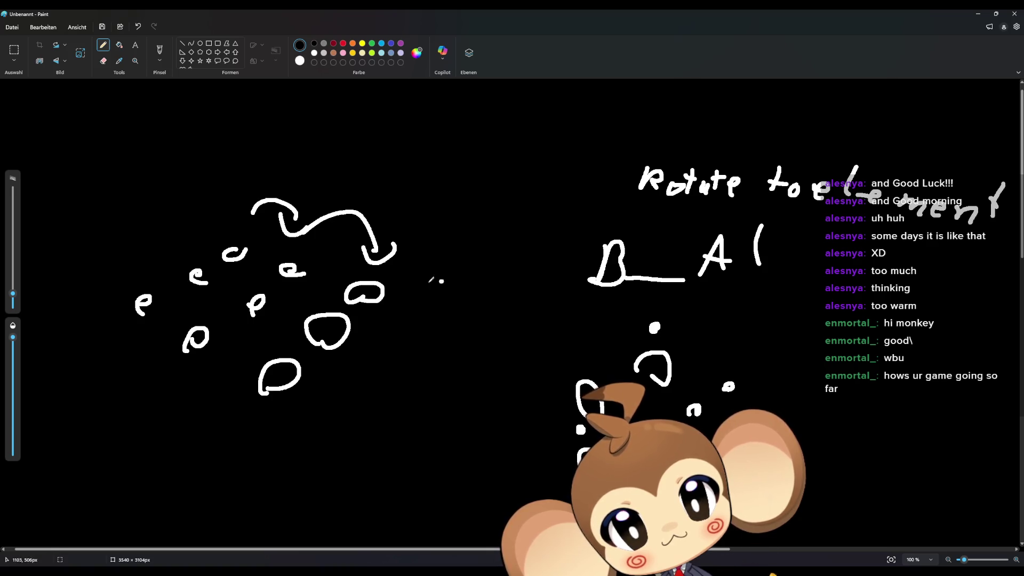
drag(441, 281, 403, 288)
drag(425, 322, 377, 323)
drag(361, 374, 315, 374)
drag(331, 366, 333, 385)
mouse_move(388, 363)
mouse_down()
mouse_move(388, 386)
mouse_move(410, 363)
mouse_move(405, 374)
mouse_up()
mouse_move(388, 385)
mouse_down()
mouse_move(424, 384)
mouse_move(453, 355)
mouse_move(457, 378)
mouse_move(457, 368)
mouse_up()
drag(471, 356, 468, 377)
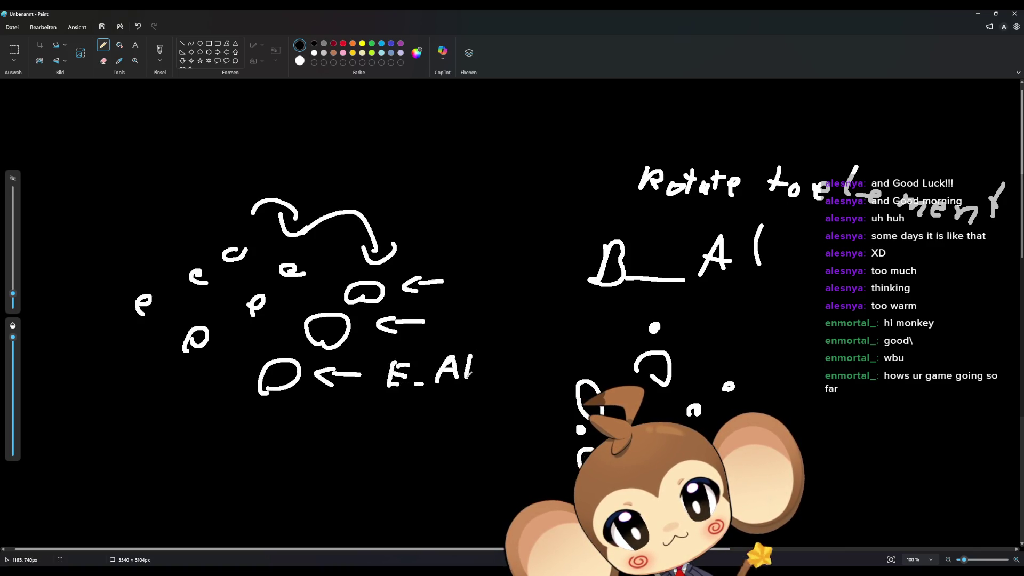
Loop an arrow around the B and label the middle arrow 'AI'.
mouse_move(643, 235)
mouse_down()
mouse_move(624, 238)
mouse_move(625, 297)
mouse_up()
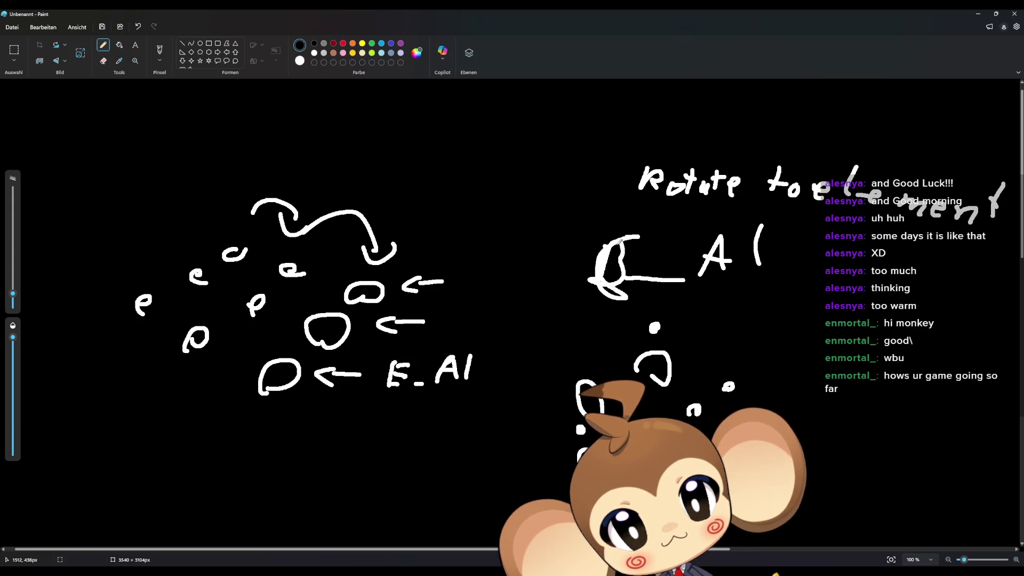
drag(656, 235, 603, 248)
mouse_move(439, 335)
mouse_down()
mouse_move(483, 314)
mouse_move(481, 271)
mouse_move(495, 269)
mouse_move(503, 292)
mouse_up()
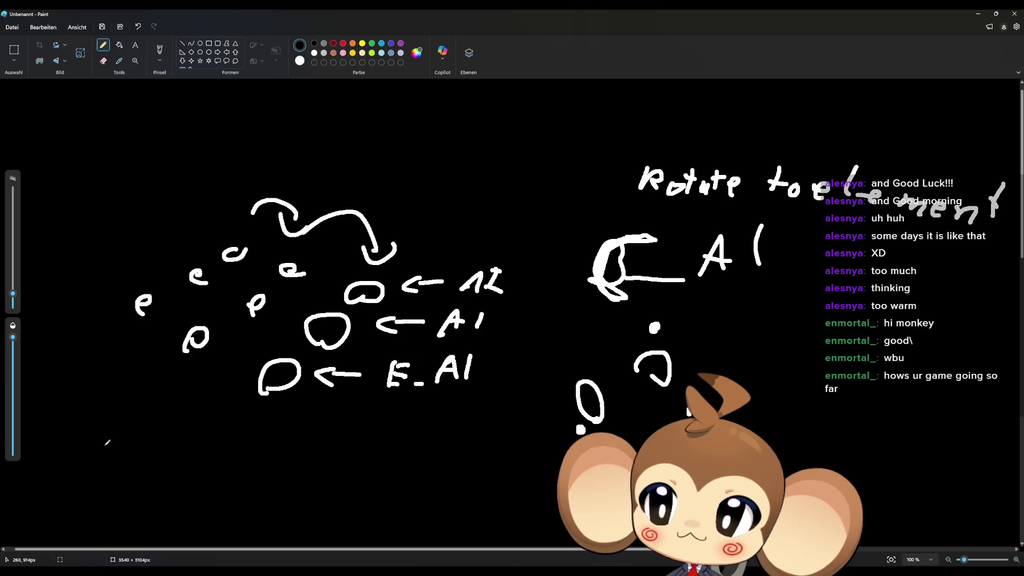
Handwrite 'if do' at the lower left of the canvas.
drag(107, 442, 101, 459)
click(110, 421)
mouse_move(138, 424)
mouse_down()
mouse_move(121, 452)
mouse_move(133, 437)
mouse_up()
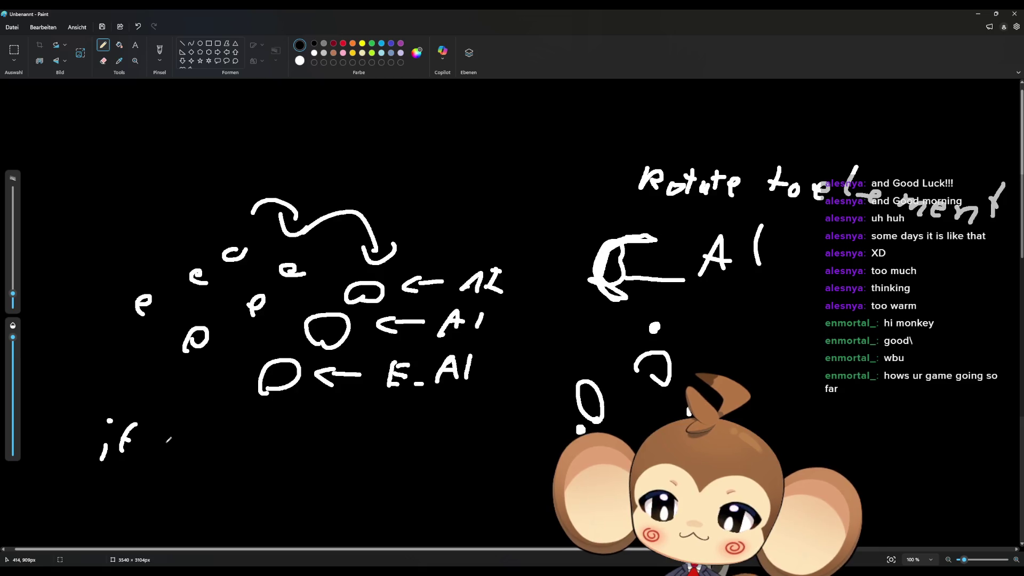
mouse_move(171, 440)
mouse_down()
mouse_move(188, 424)
mouse_move(187, 463)
mouse_up()
drag(198, 450, 214, 457)
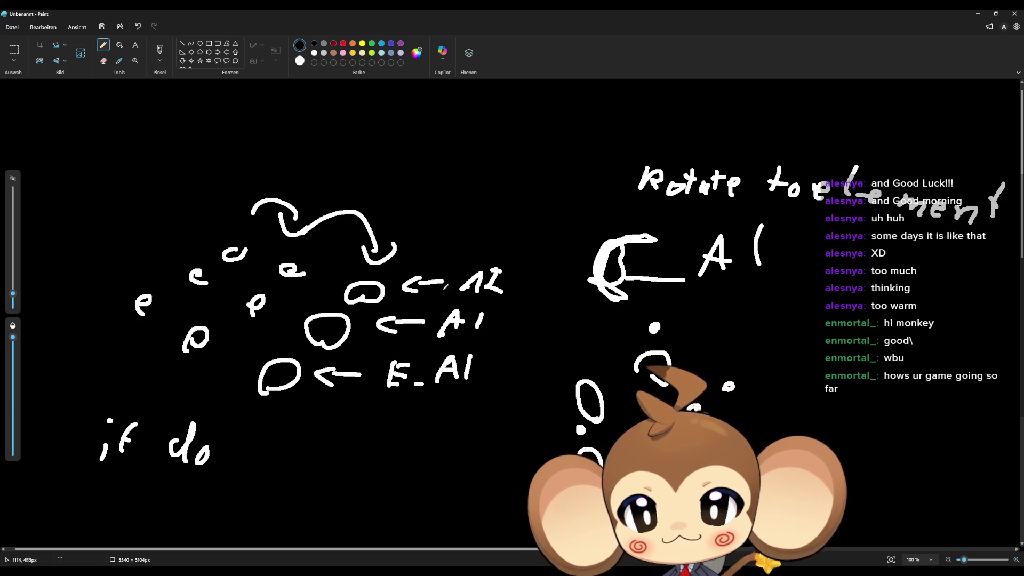
Scroll down, handwrite 'Logic Array' in empty space, and undo a stray wavy line.
scroll(443, 291, down, 7)
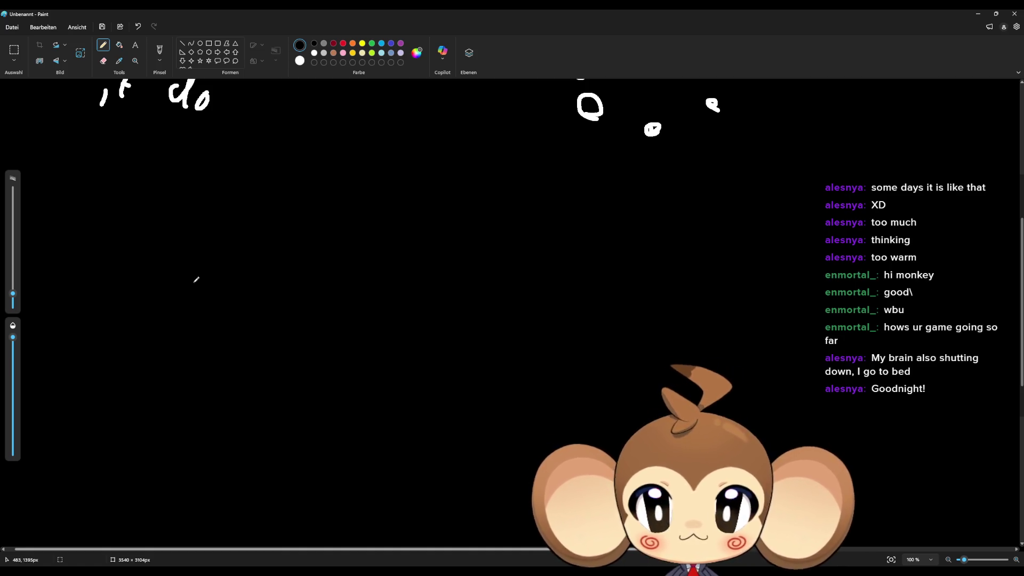
mouse_move(158, 196)
mouse_down()
mouse_move(160, 226)
mouse_move(178, 217)
mouse_move(191, 233)
mouse_move(327, 224)
mouse_up()
click(218, 205)
mouse_move(336, 217)
mouse_down()
mouse_move(341, 235)
mouse_move(352, 223)
mouse_up()
drag(367, 218, 373, 224)
mouse_move(373, 223)
mouse_down()
mouse_move(391, 229)
mouse_move(379, 253)
mouse_up()
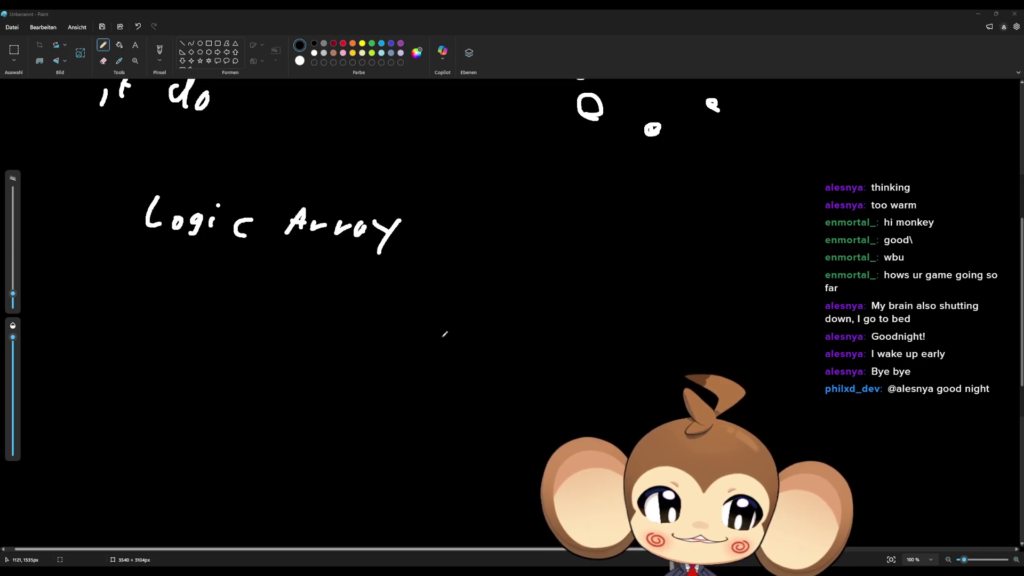
mouse_move(441, 376)
mouse_down()
mouse_move(457, 352)
mouse_move(531, 353)
mouse_move(586, 379)
mouse_move(640, 350)
mouse_move(657, 399)
mouse_move(549, 405)
mouse_up()
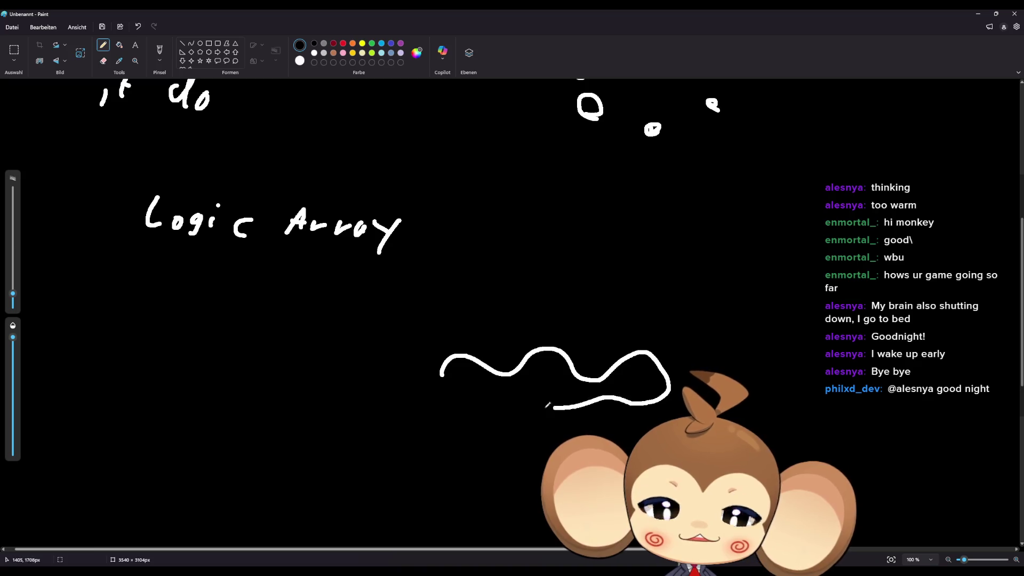
key(ctrl+z)
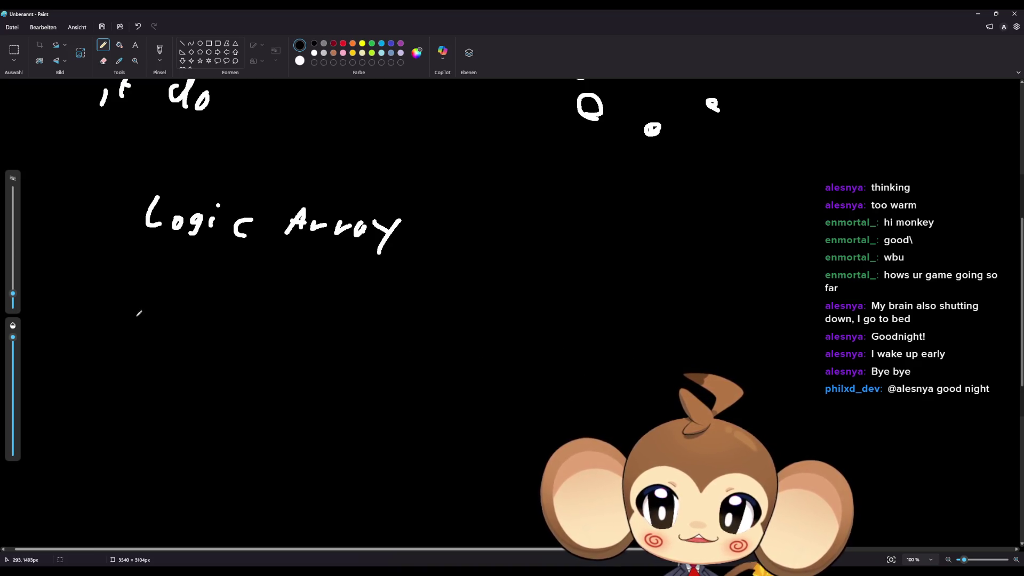
Draw six stacked horizontal list lines under 'Logic Array'.
drag(66, 302, 137, 302)
drag(62, 328, 144, 327)
drag(55, 349, 141, 353)
drag(59, 381, 144, 382)
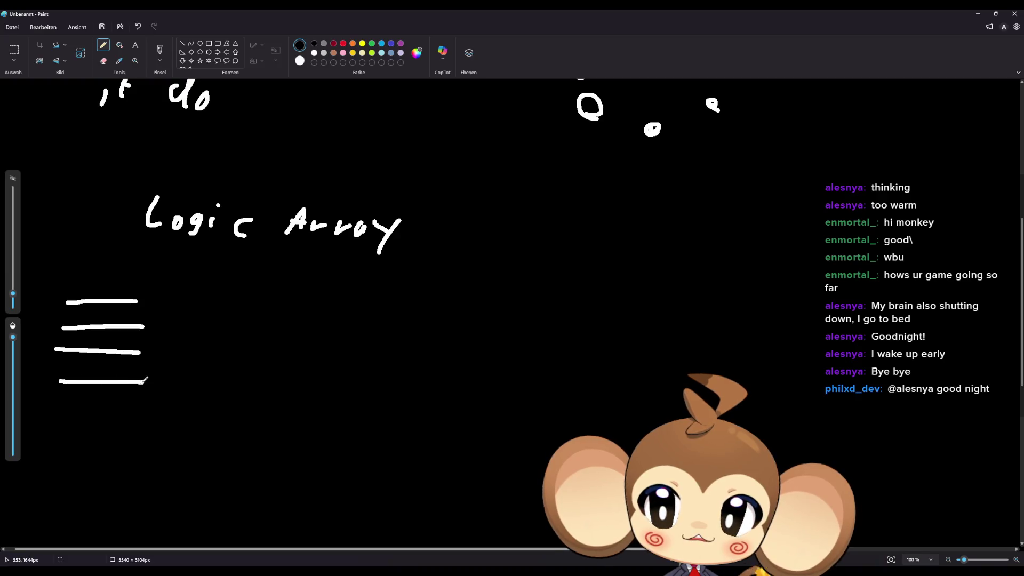
drag(58, 410, 167, 407)
drag(56, 436, 164, 434)
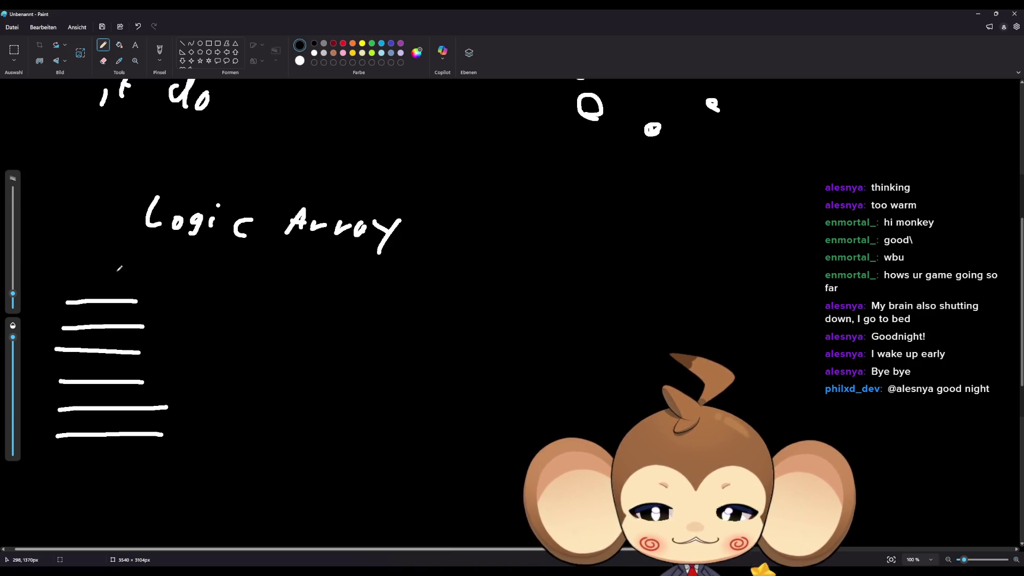
Add a small mark and an arrow at the top list line, starting a condition beside it.
drag(113, 264, 160, 314)
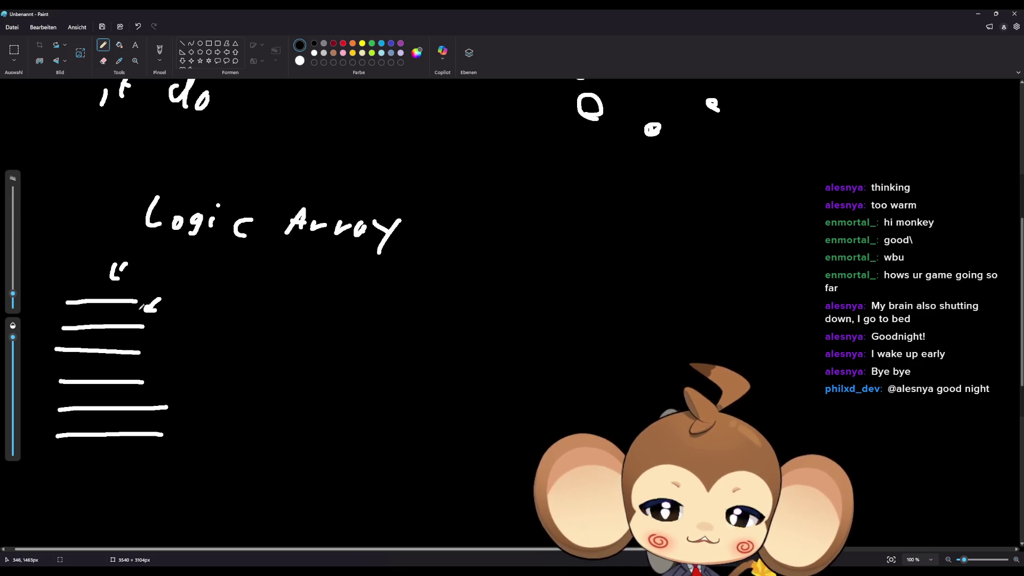
mouse_move(169, 267)
mouse_down()
mouse_move(140, 290)
mouse_move(155, 287)
mouse_up()
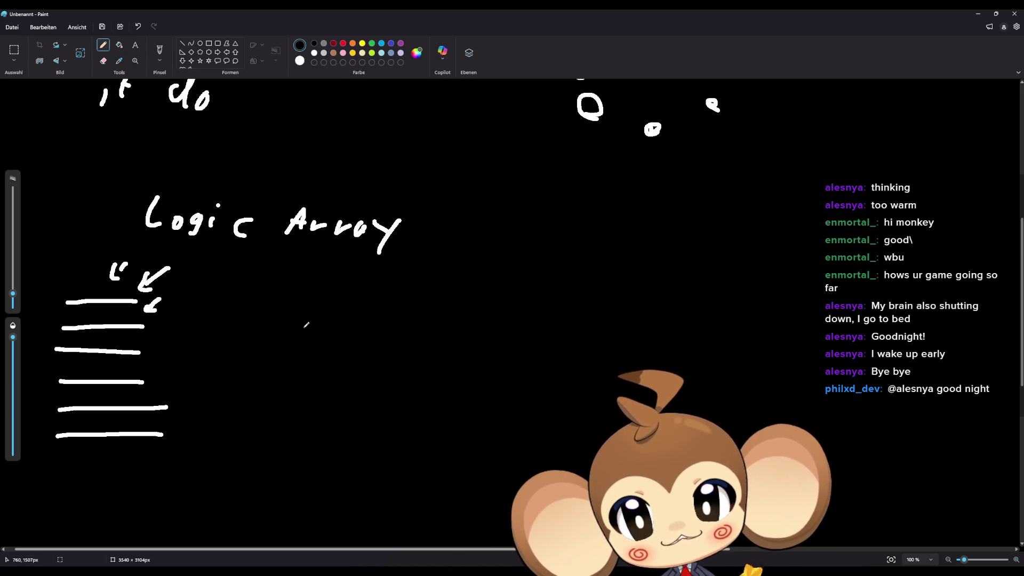
mouse_move(291, 303)
mouse_down()
mouse_move(289, 315)
mouse_move(293, 294)
mouse_up()
Handwrite 'if Helth below ___' beside the list.
mouse_move(304, 292)
mouse_down()
mouse_move(302, 314)
mouse_move(318, 303)
mouse_move(354, 310)
mouse_up()
mouse_move(358, 305)
mouse_down()
mouse_move(381, 315)
mouse_move(388, 307)
mouse_up()
mouse_move(397, 297)
mouse_down()
mouse_move(393, 319)
mouse_move(425, 322)
mouse_move(436, 312)
mouse_move(426, 321)
mouse_move(448, 319)
mouse_move(446, 329)
mouse_up()
mouse_move(465, 293)
mouse_down()
mouse_move(464, 324)
mouse_move(498, 316)
mouse_move(573, 331)
mouse_up()
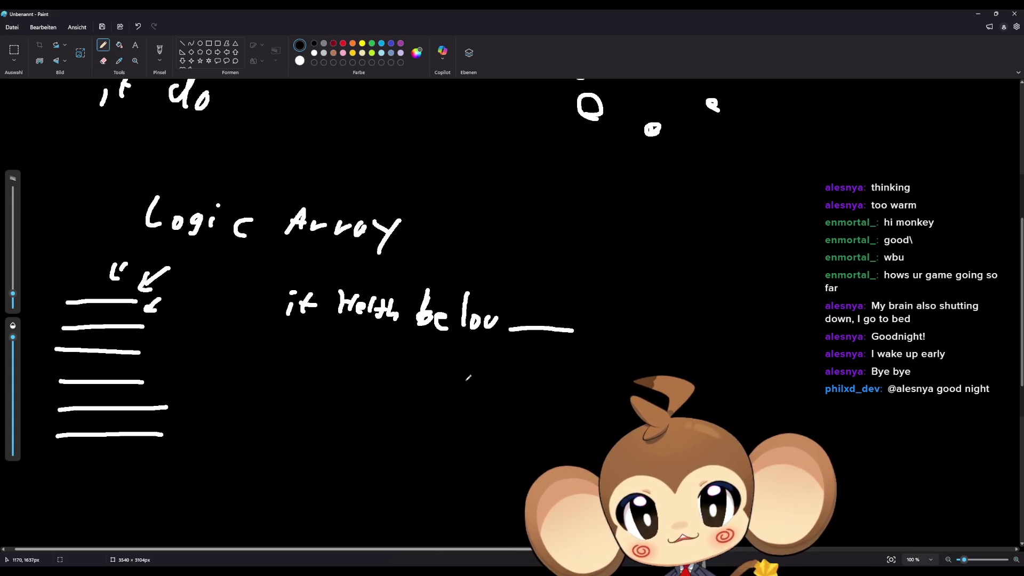
Write 'then execute ___' beneath it and draw an arrow down at the first blank.
mouse_move(337, 339)
mouse_down()
mouse_move(333, 358)
mouse_move(339, 349)
mouse_up()
mouse_move(346, 335)
mouse_down()
mouse_move(361, 360)
mouse_move(410, 366)
mouse_move(396, 366)
mouse_move(426, 355)
mouse_move(436, 367)
mouse_up()
mouse_move(447, 354)
mouse_down()
mouse_move(461, 352)
mouse_move(462, 368)
mouse_move(475, 353)
mouse_move(567, 376)
mouse_up()
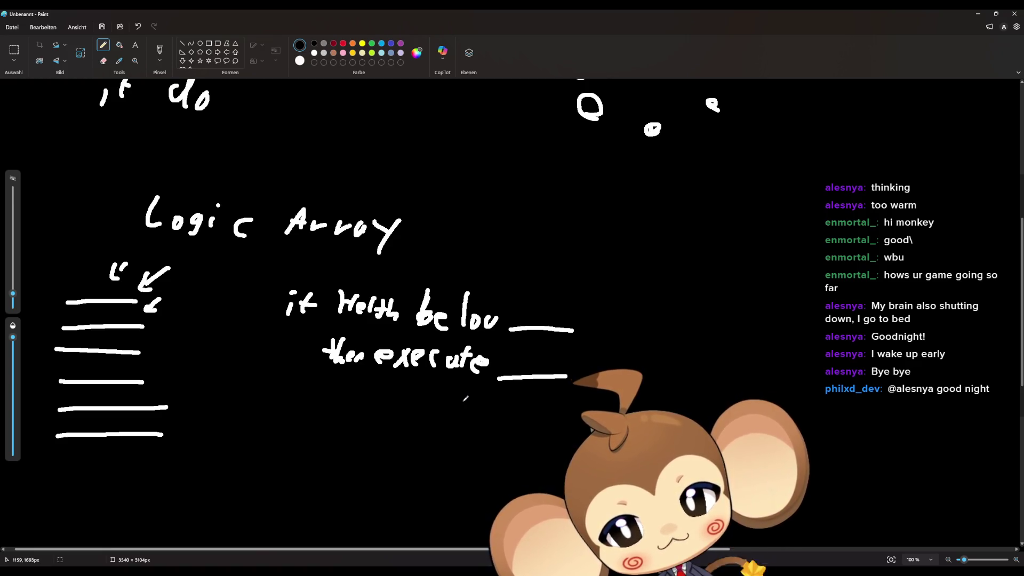
drag(536, 232, 511, 251)
mouse_move(494, 243)
mouse_down()
mouse_move(496, 277)
mouse_move(527, 268)
mouse_up()
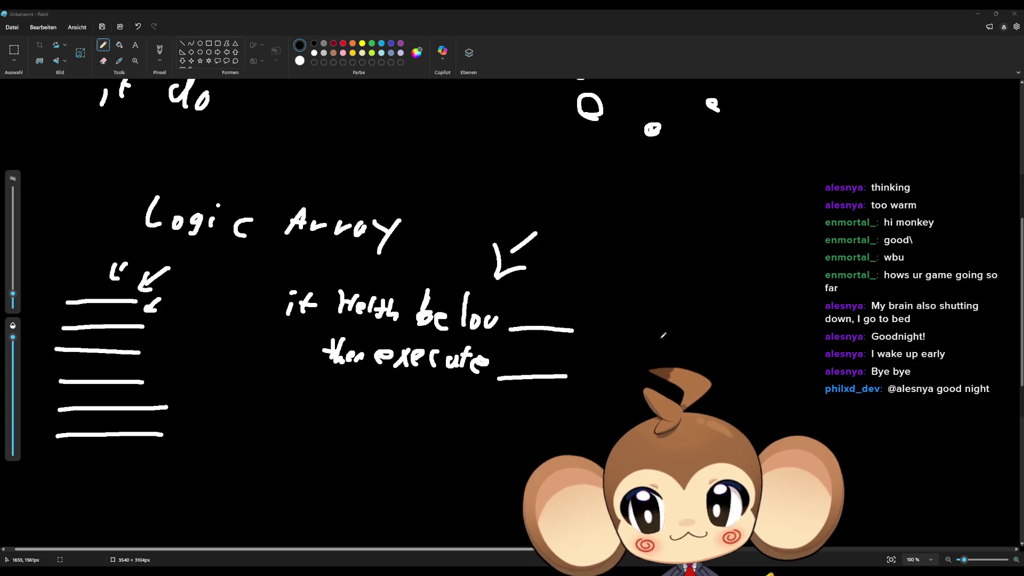
Draw arrows toward the list's top entry, down above 'Helth', and toward the execute blank.
scroll(647, 320, up, 4)
scroll(627, 316, up, 3)
scroll(635, 323, down, 5)
scroll(636, 323, down, 5)
scroll(636, 323, up, 2)
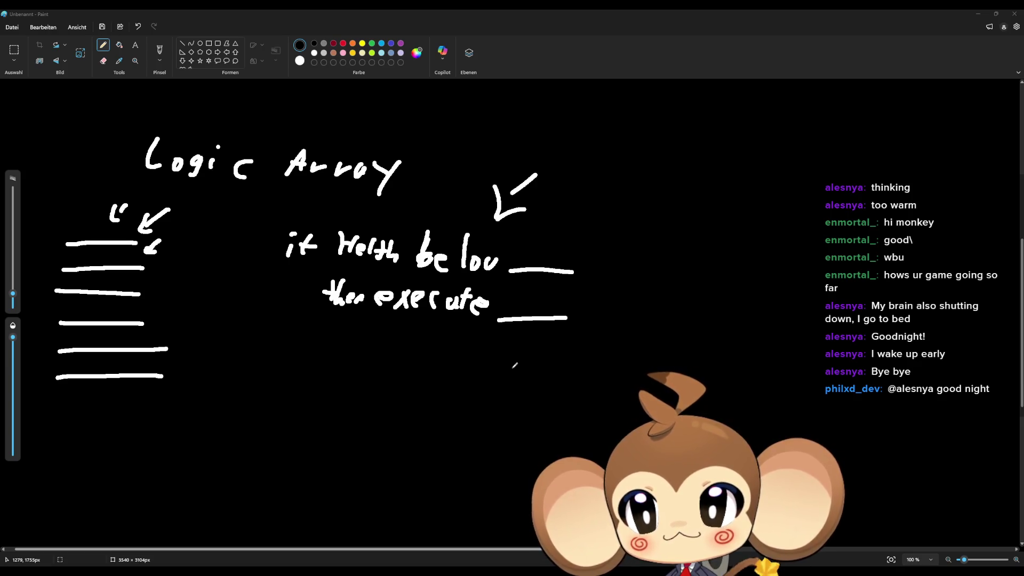
drag(217, 268, 195, 257)
drag(189, 251, 189, 260)
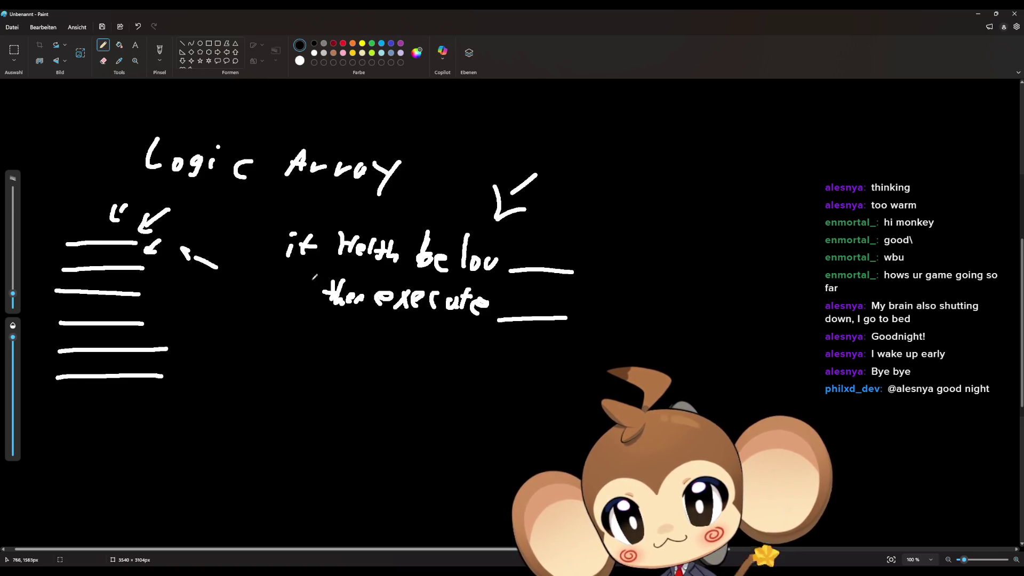
mouse_move(365, 208)
mouse_down()
mouse_move(366, 221)
mouse_move(374, 215)
mouse_up()
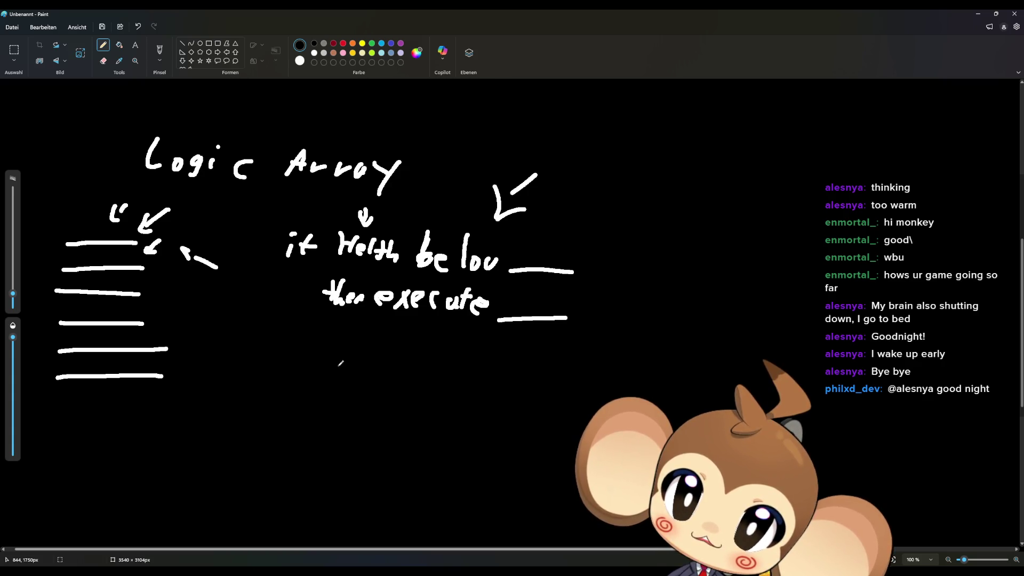
drag(702, 321, 633, 293)
Finish curved arrows at the execute blank and handwrite 'execute logic' below the condition.
drag(629, 276, 626, 297)
drag(623, 335, 602, 333)
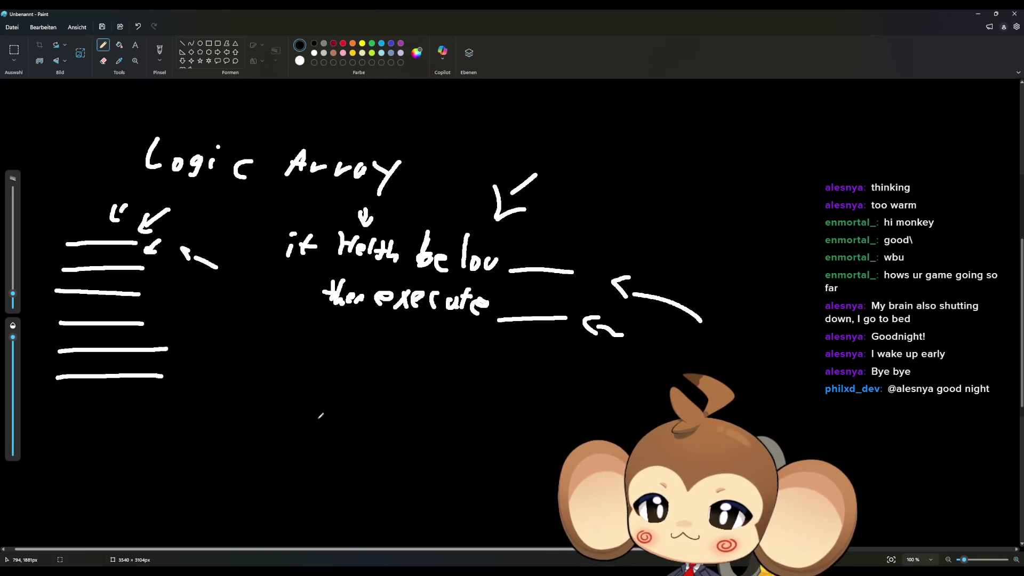
mouse_move(288, 420)
mouse_down()
mouse_move(293, 404)
mouse_move(312, 428)
mouse_up()
mouse_move(338, 403)
mouse_down()
mouse_move(320, 427)
mouse_move(429, 409)
mouse_move(525, 413)
mouse_move(518, 425)
mouse_up()
drag(520, 399, 522, 403)
drag(561, 407, 549, 409)
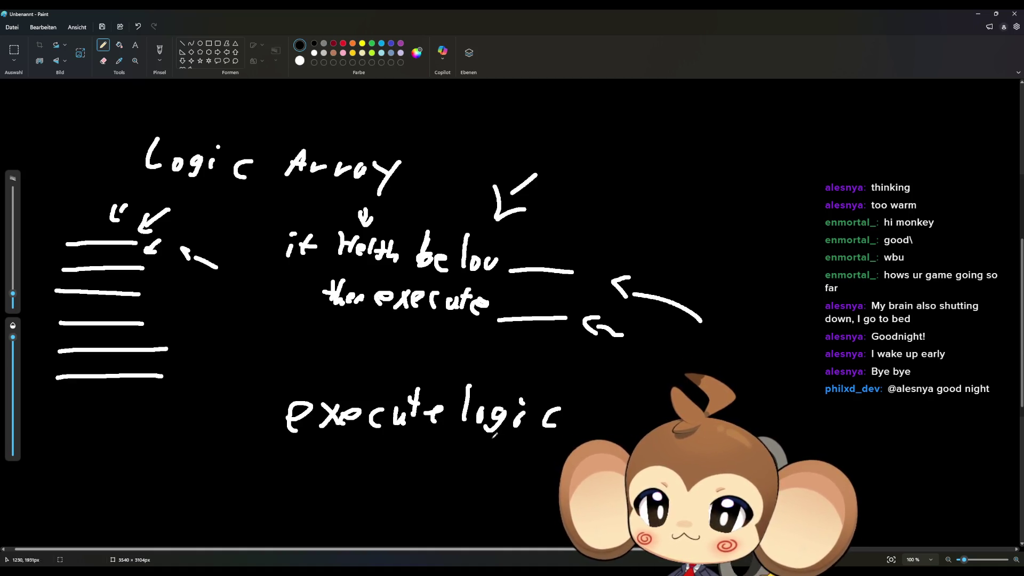
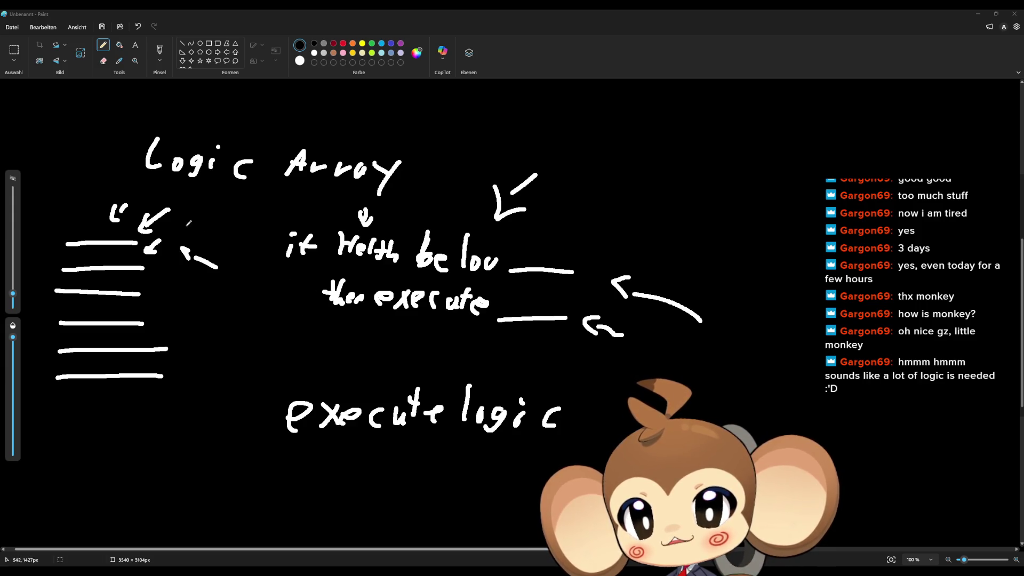
Draw arrows pointing at 'then execute' and down at the 'if Health below' condition.
click(266, 272)
mouse_move(275, 283)
mouse_down()
mouse_move(253, 301)
mouse_move(268, 308)
mouse_up()
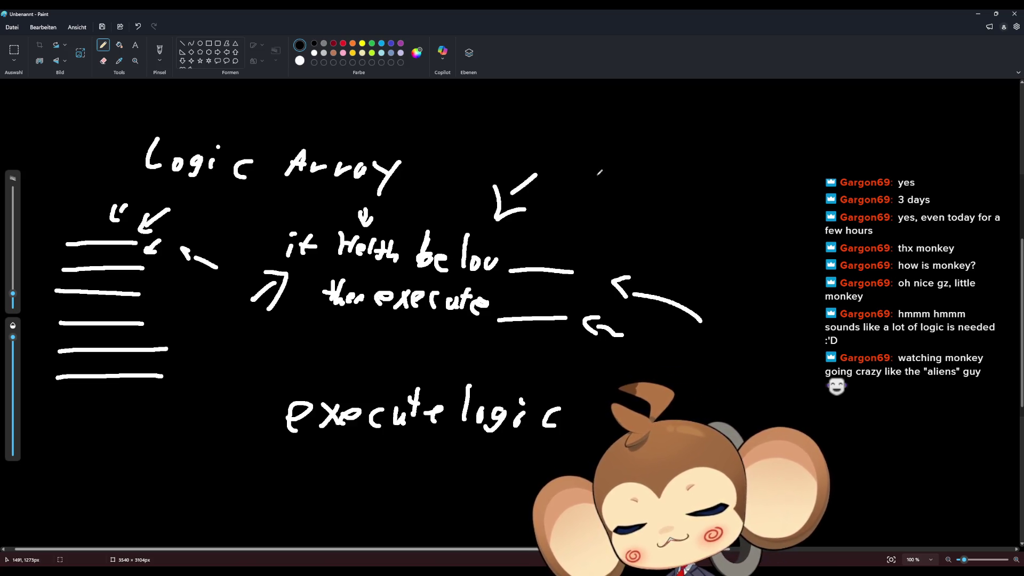
mouse_move(426, 190)
mouse_down()
mouse_move(409, 208)
mouse_move(427, 202)
mouse_up()
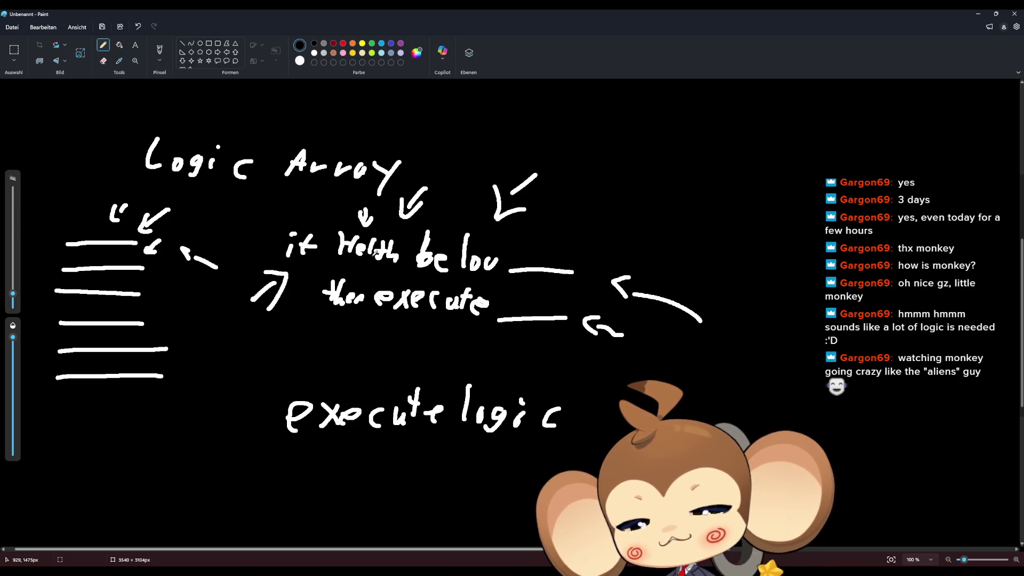
Handwrite the word 'Stat' in the top-right corner of the canvas.
drag(832, 123, 812, 149)
mouse_move(852, 122)
mouse_down()
mouse_move(844, 149)
mouse_move(865, 136)
mouse_up()
mouse_move(865, 139)
mouse_down()
mouse_move(857, 150)
mouse_move(869, 155)
mouse_up()
drag(889, 119, 885, 155)
drag(878, 136, 894, 133)
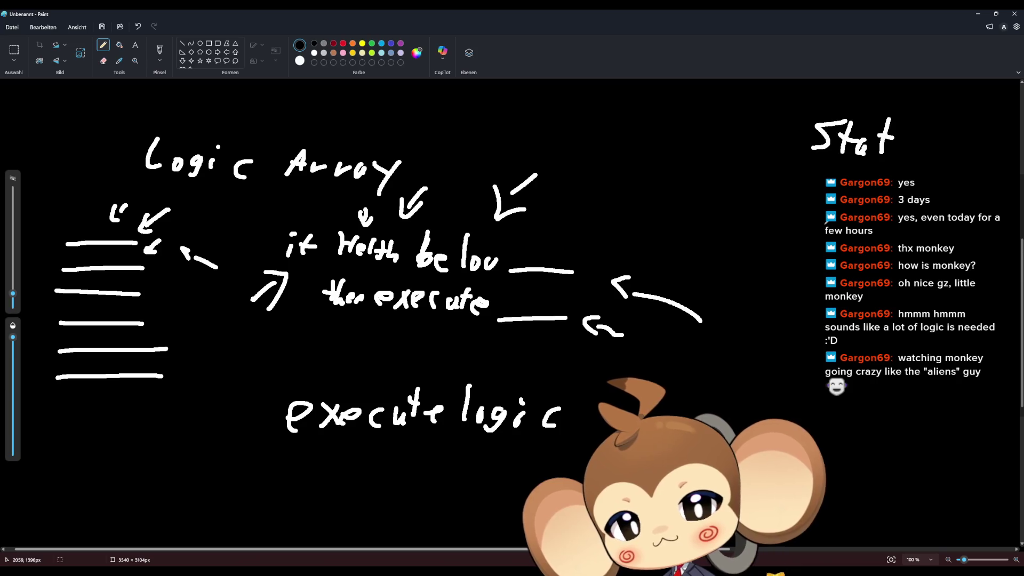
Handwrite three short words stacked in a column under 'Stat' at the right edge.
mouse_move(820, 198)
mouse_down()
mouse_move(821, 181)
mouse_move(858, 202)
mouse_move(816, 239)
mouse_move(826, 228)
mouse_up()
mouse_move(840, 219)
mouse_down()
mouse_move(838, 240)
mouse_move(858, 244)
mouse_move(879, 220)
mouse_move(871, 241)
mouse_up()
drag(865, 230, 877, 228)
mouse_move(815, 260)
mouse_down()
mouse_move(816, 287)
mouse_move(856, 288)
mouse_move(860, 277)
mouse_up()
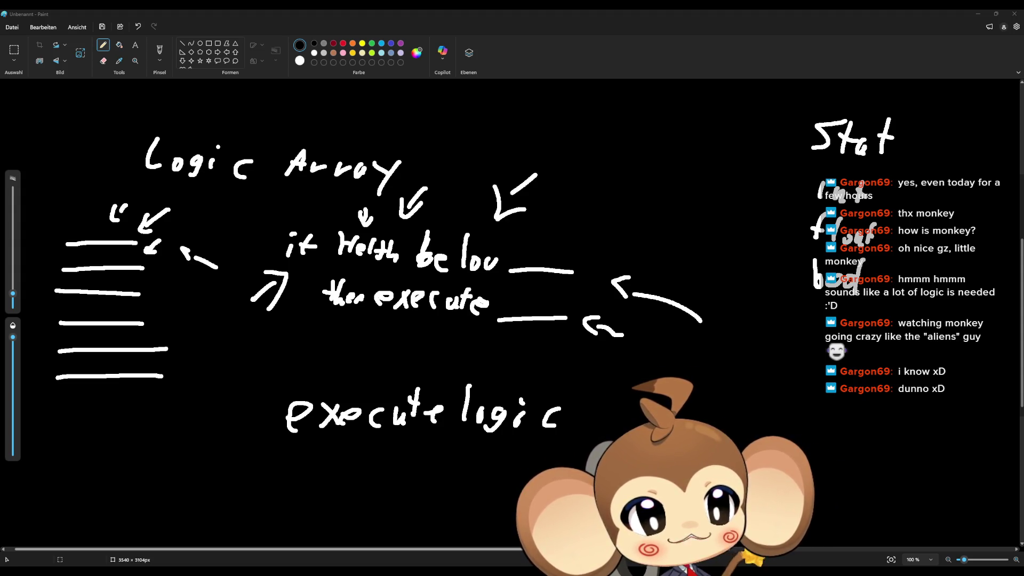
Drag the wiki browser over Paint, maximize it, and scroll the List of Tactics page.
drag(1023, 226, 600, 232)
double_click(599, 233)
scroll(626, 300, down, 2)
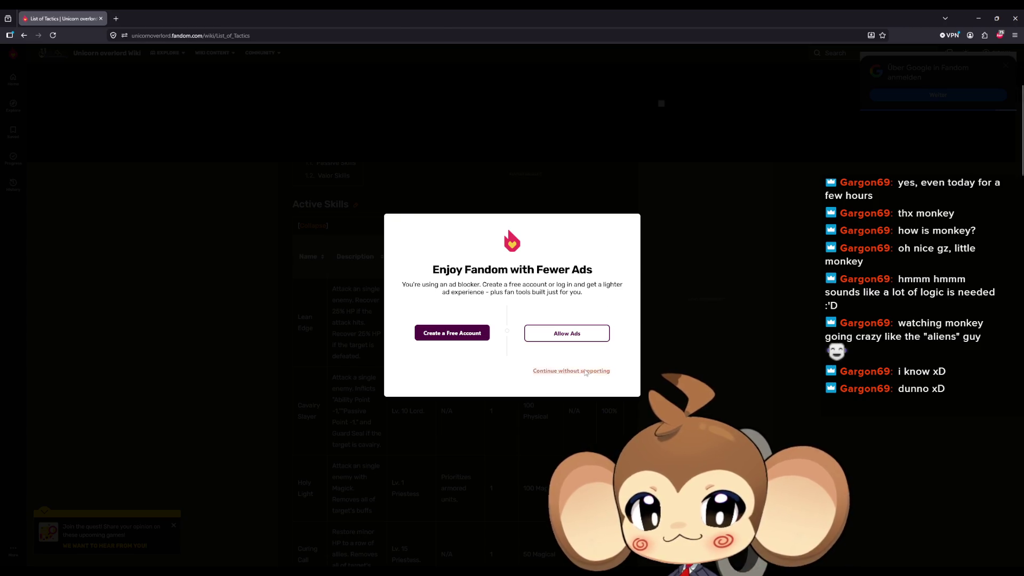
Dismiss the ad-blocker notice and collapse Active and Passive Skills, then re-expand Passive Skills.
click(576, 370)
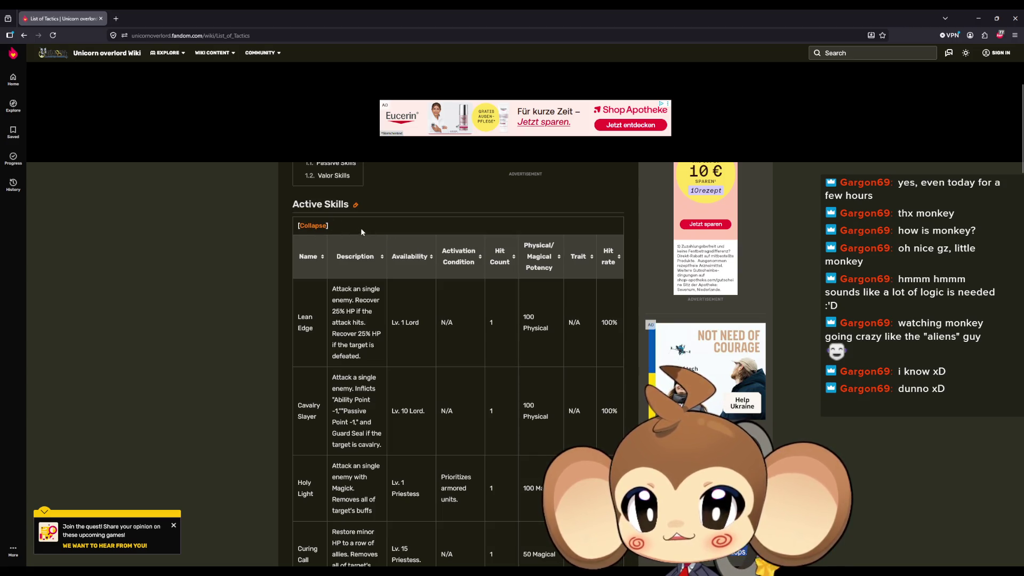
click(320, 225)
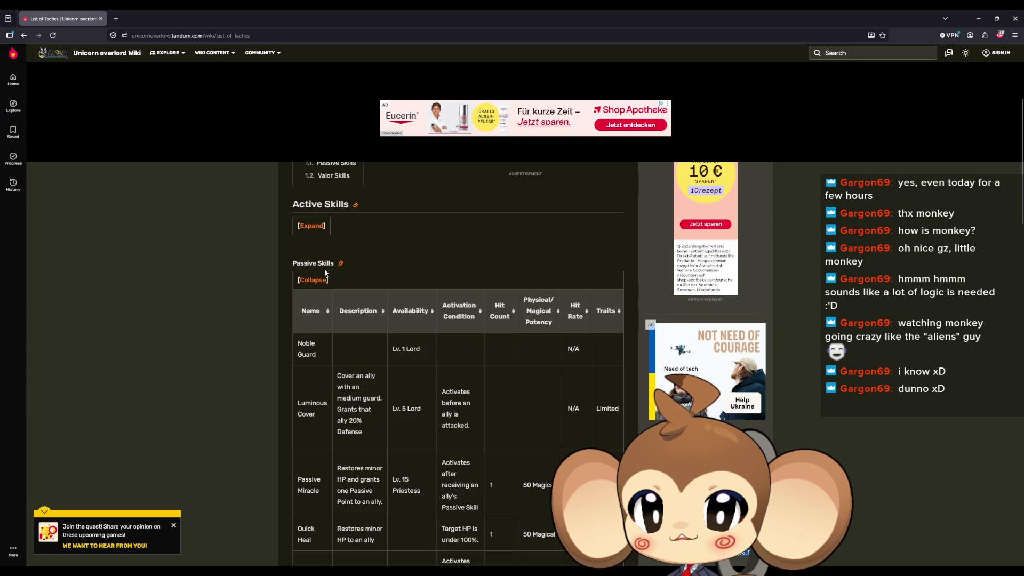
click(317, 280)
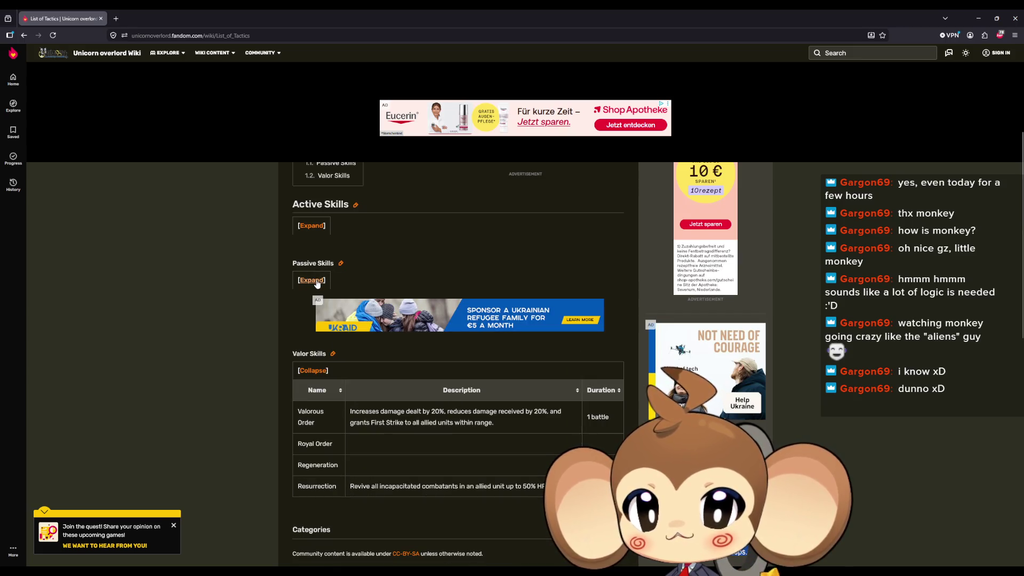
scroll(316, 283, down, 3)
scroll(314, 296, up, 7)
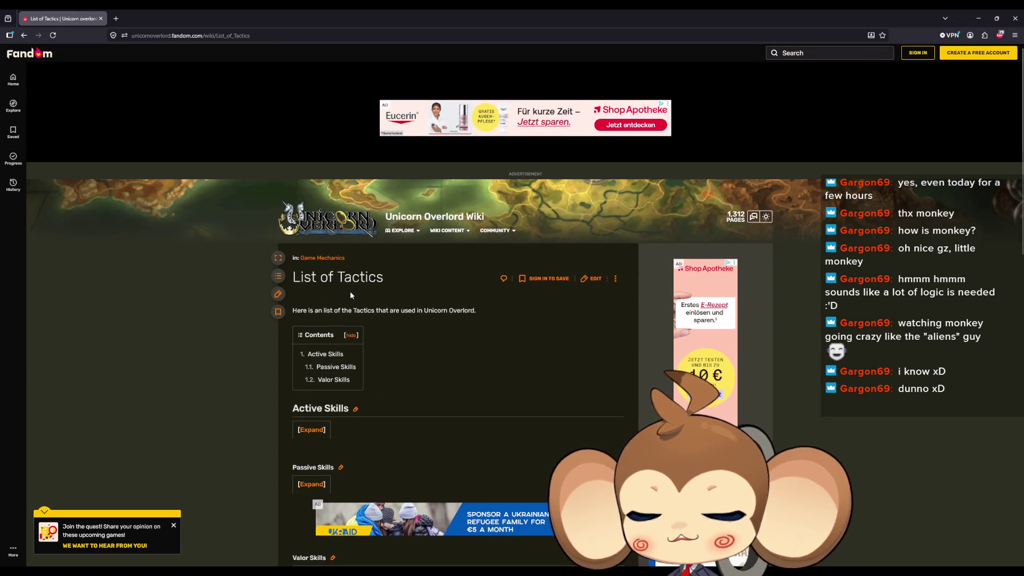
scroll(355, 390, down, 2)
click(315, 363)
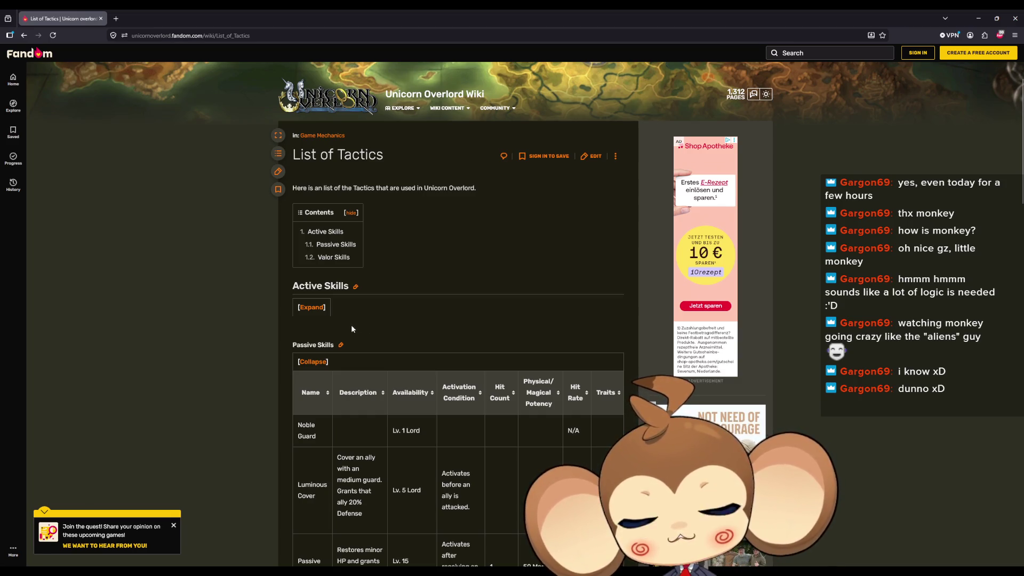
Scroll down through the expanded Passive Skills table of tactics.
scroll(341, 326, down, 3)
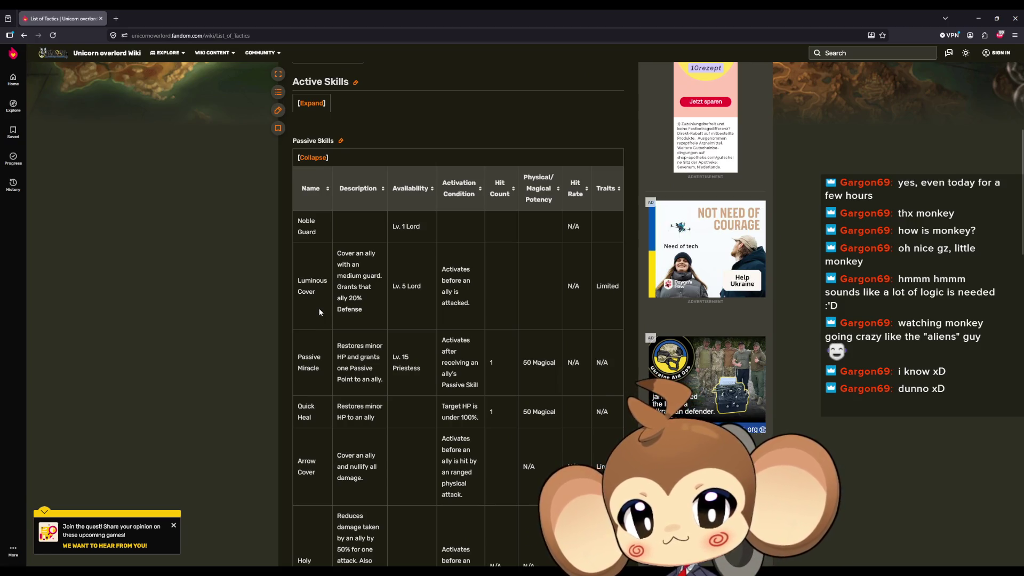
scroll(314, 308, down, 1)
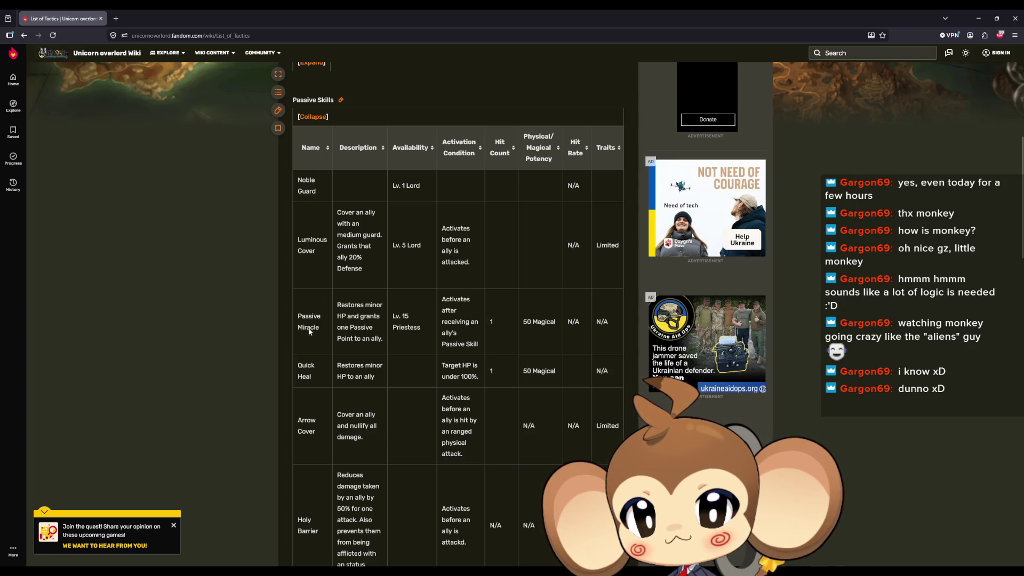
scroll(311, 330, down, 1)
scroll(276, 340, down, 3)
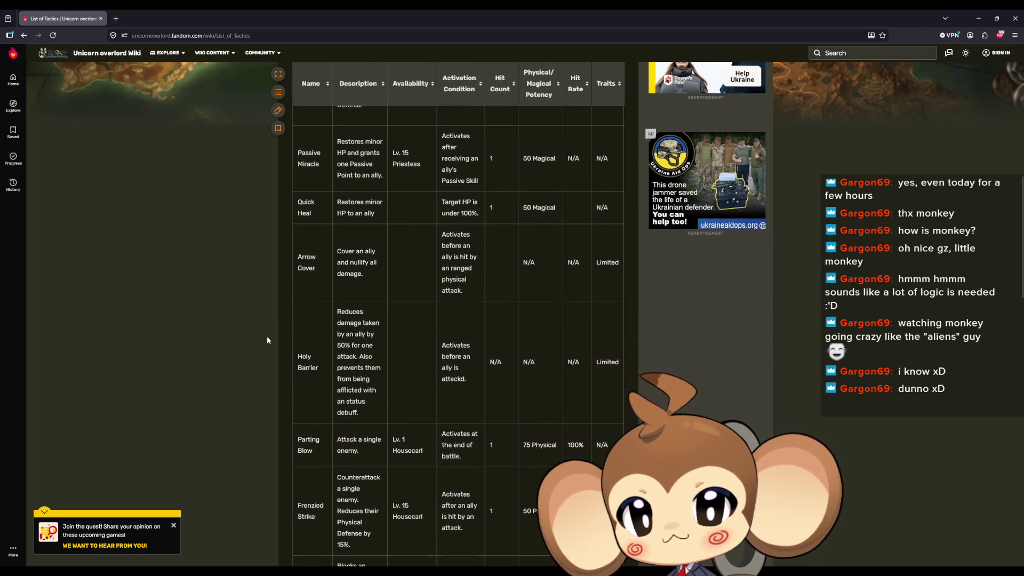
scroll(283, 332, down, 1)
scroll(283, 330, down, 3)
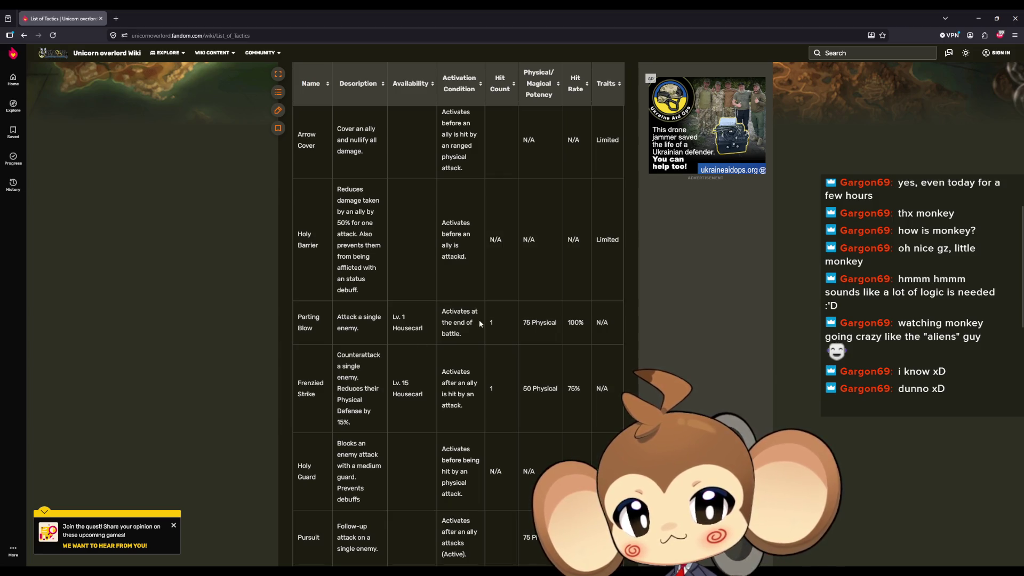
scroll(405, 355, down, 5)
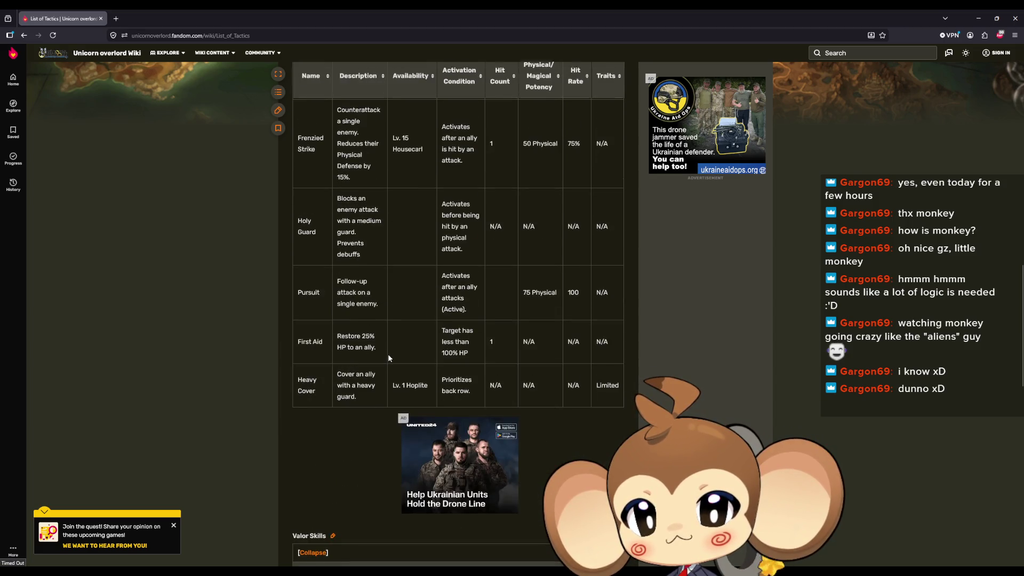
scroll(388, 359, down, 3)
scroll(377, 366, down, 3)
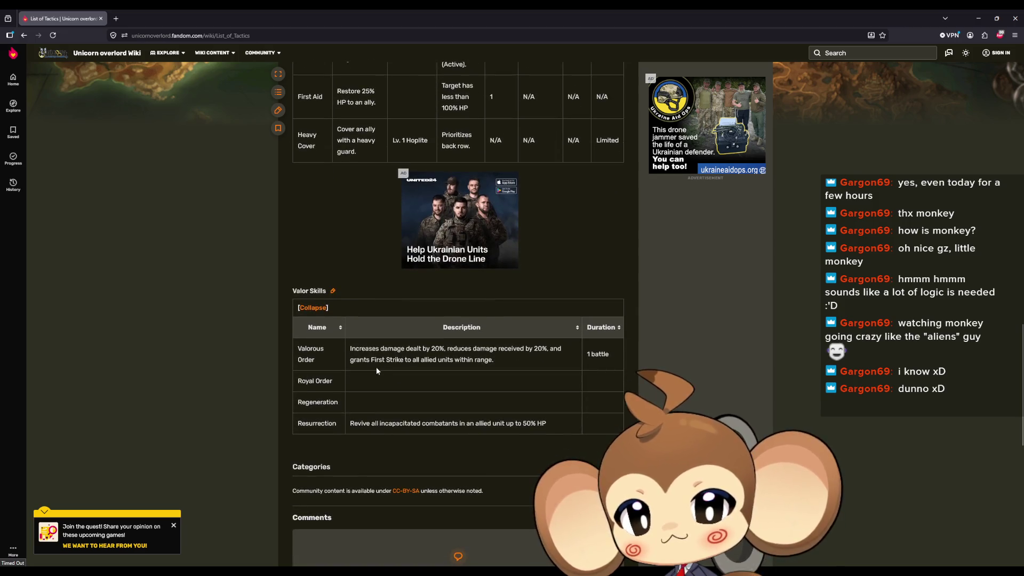
scroll(377, 365, up, 20)
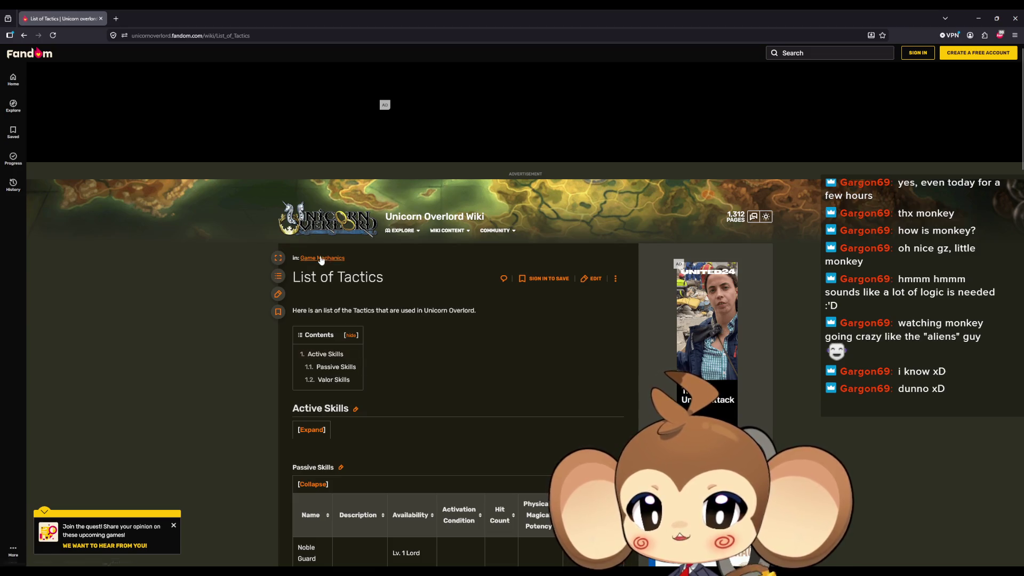
Search the wiki for 'Tactics' and open the Battle Stages article.
drag(383, 278, 338, 277)
key(ctrl+c)
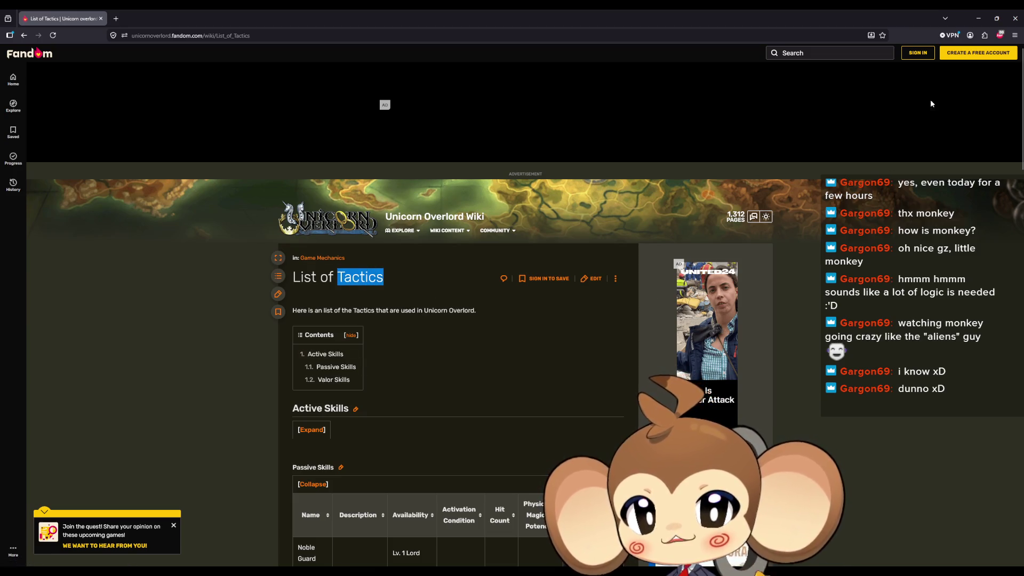
click(832, 53)
key(ctrl+v)
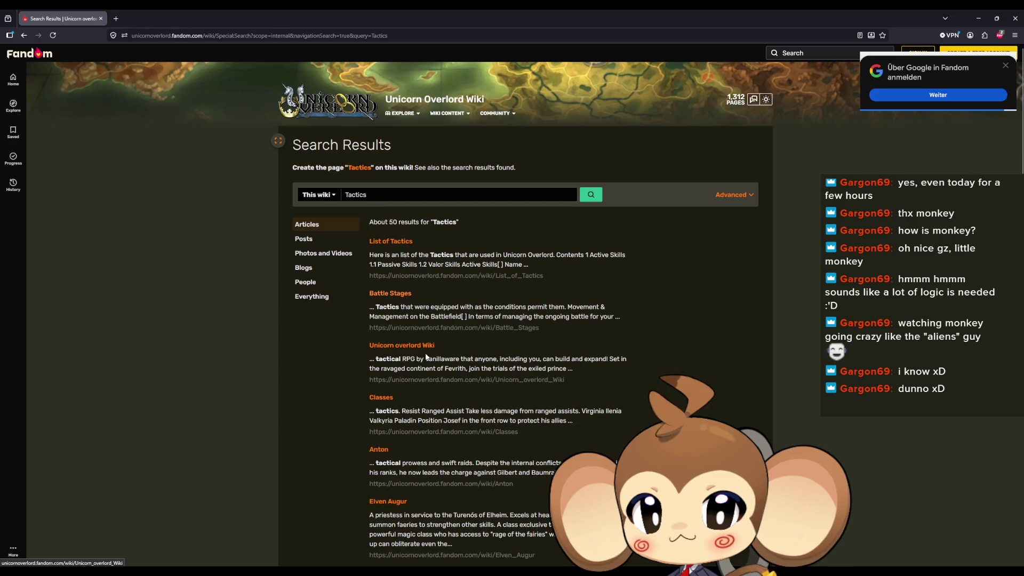
click(388, 299)
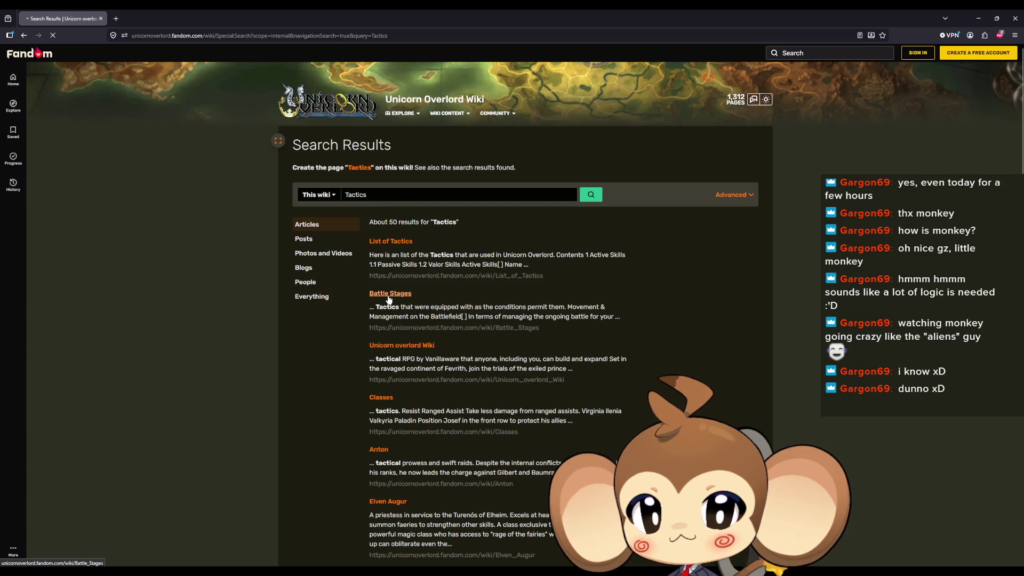
scroll(388, 299, down, 5)
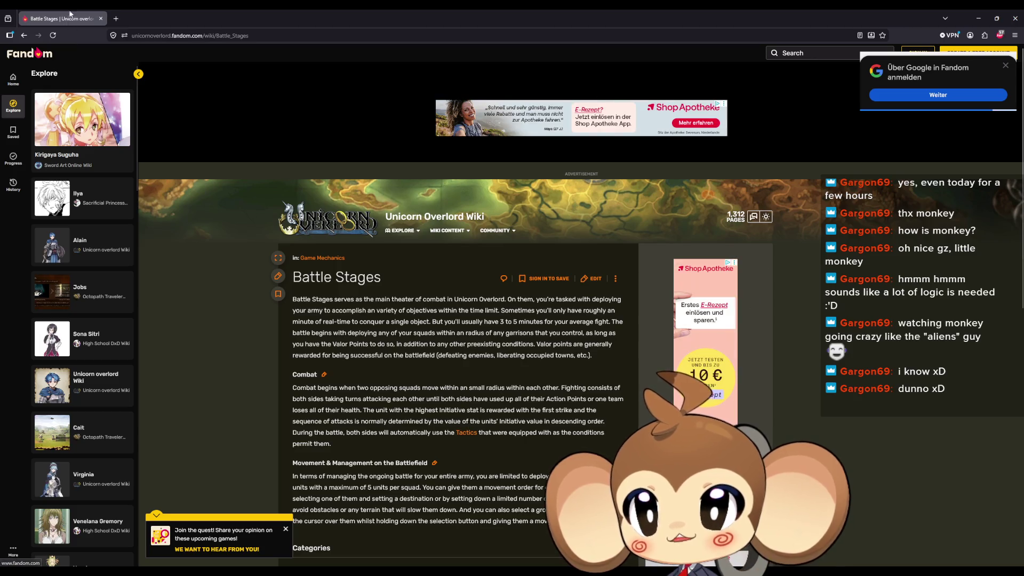
Check the Logic Array drawing, then bring up and maximize the Game8 Best Formations guide.
key(alt+Tab)
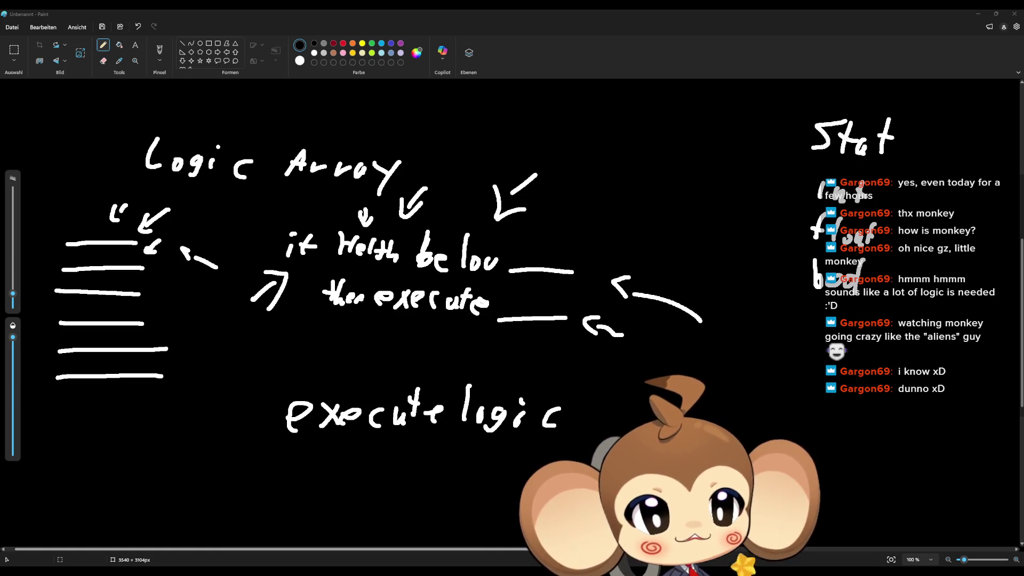
key(alt+Tab)
drag(532, 150, 522, 181)
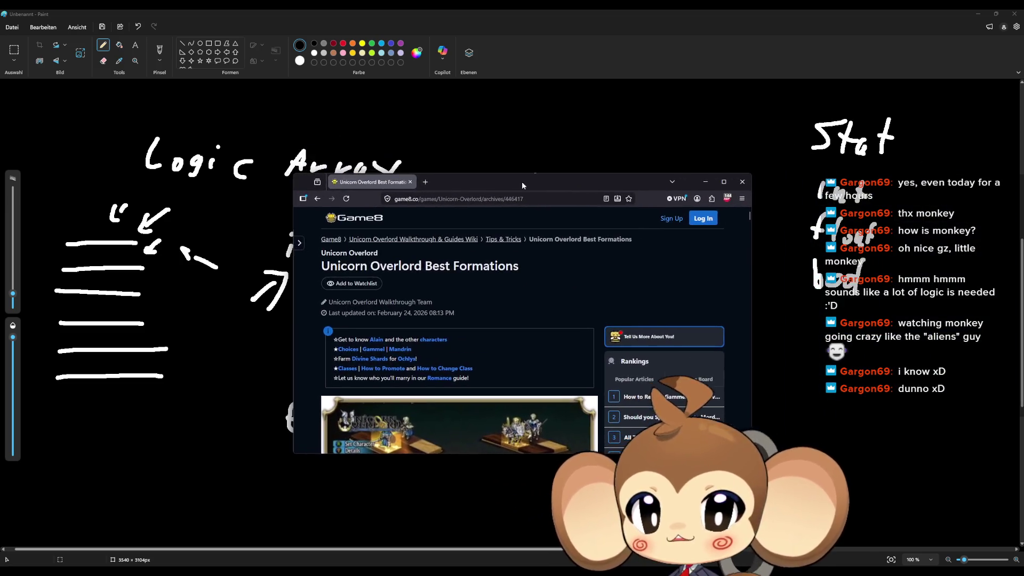
double_click(522, 182)
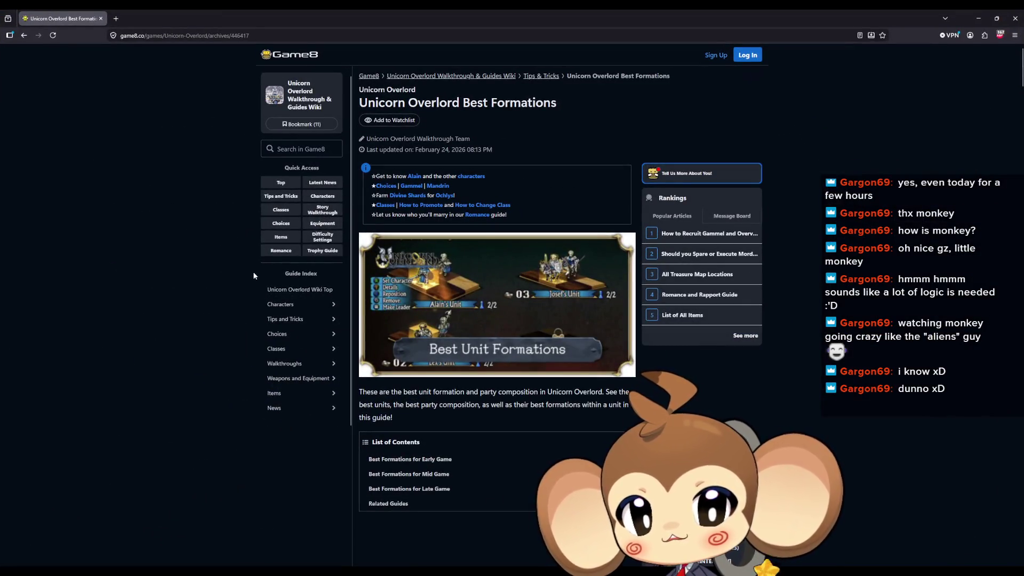
Jump to Best Formations for Early Game and scroll through the formation tables.
click(445, 460)
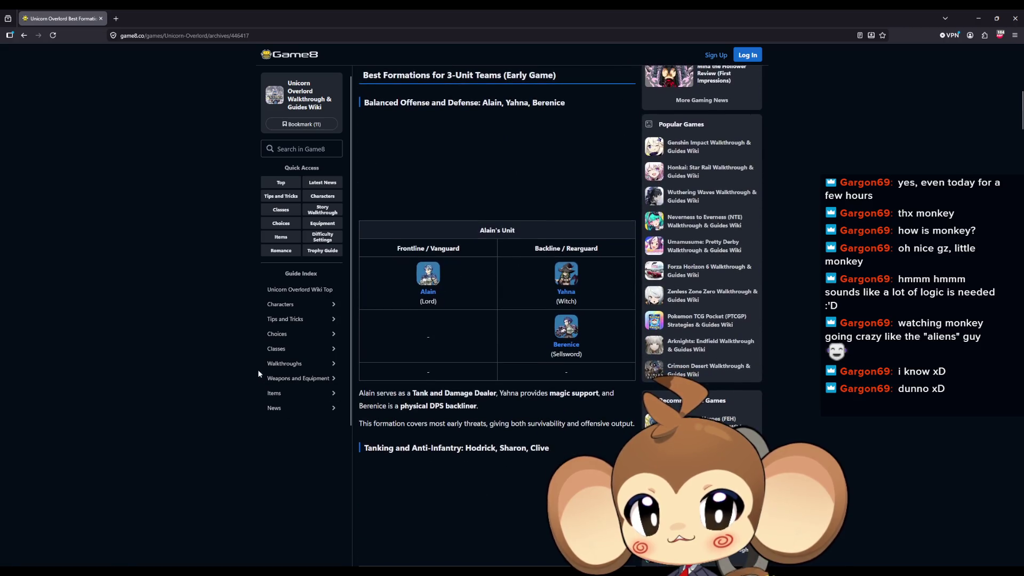
scroll(265, 359, down, 2)
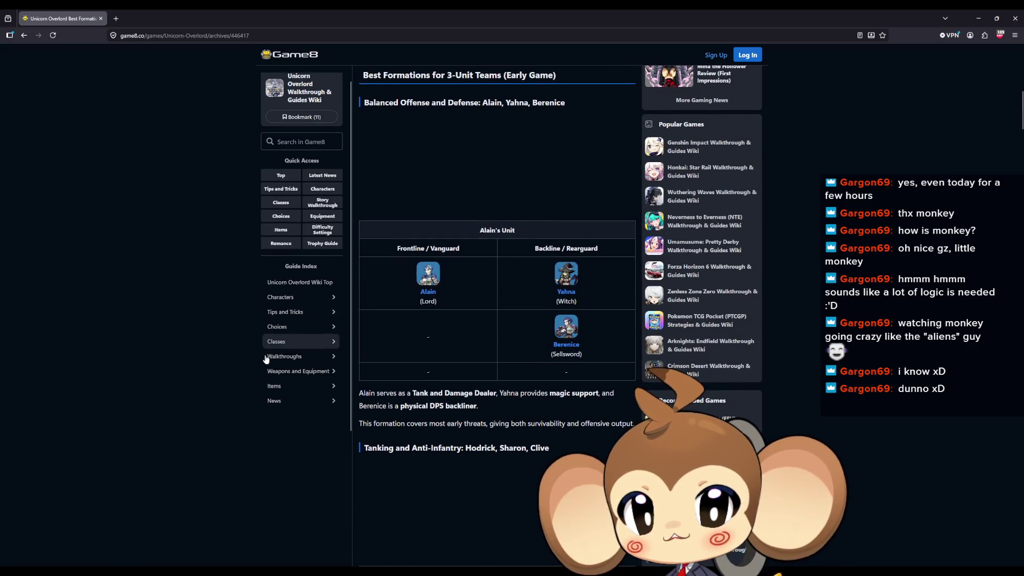
scroll(367, 367, down, 3)
scroll(463, 386, down, 1)
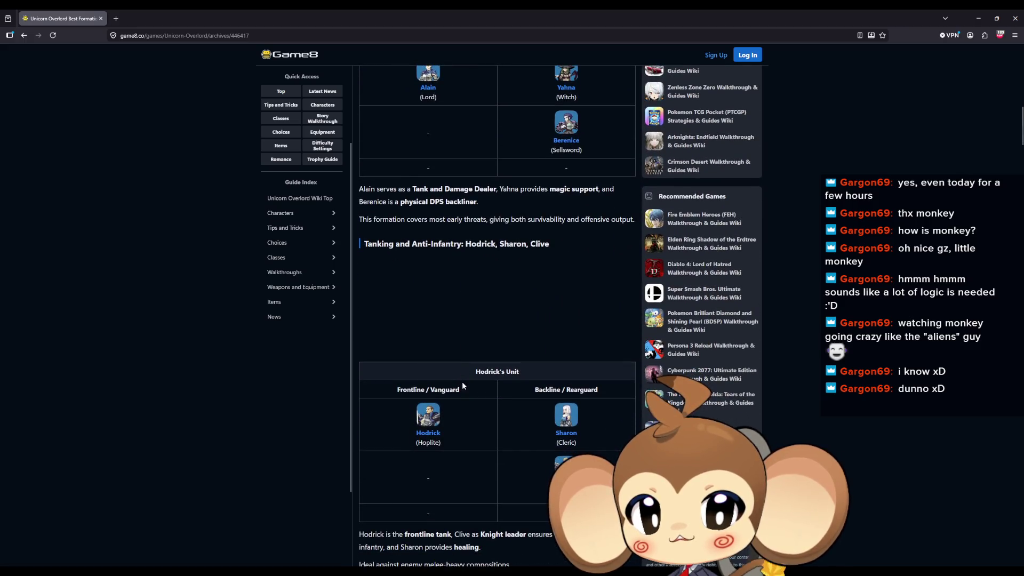
scroll(535, 250, down, 2)
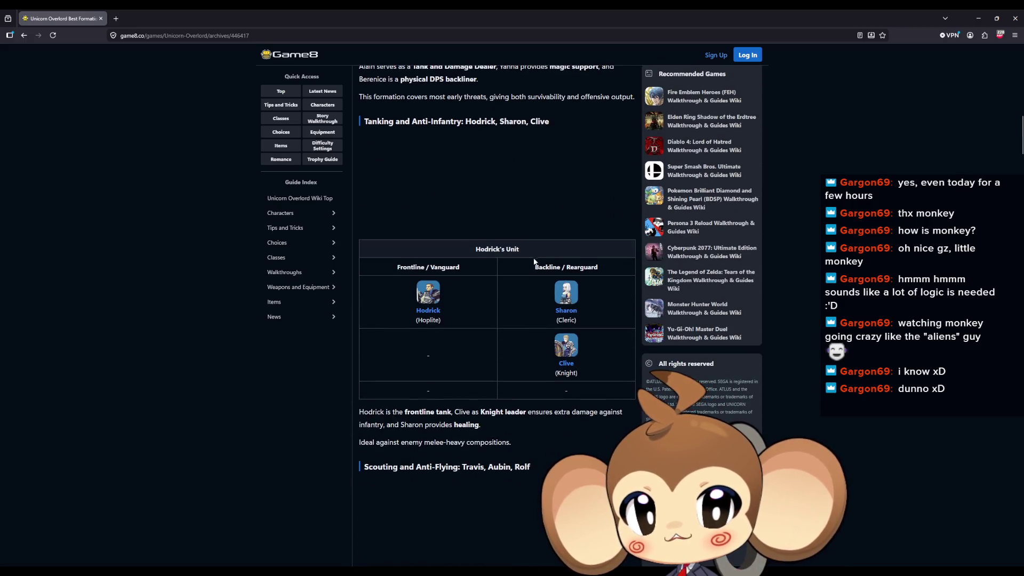
scroll(516, 270, down, 10)
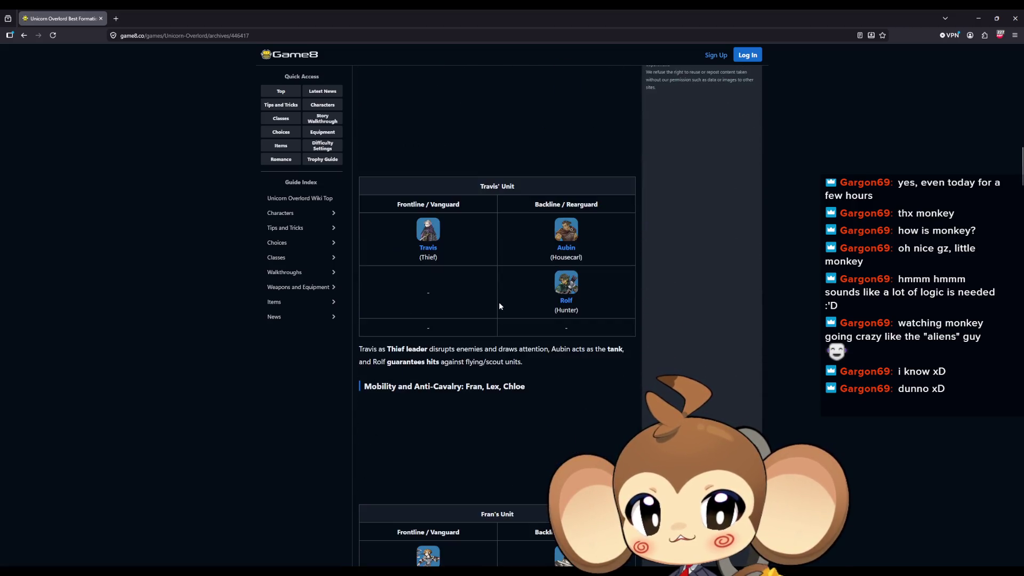
scroll(497, 309, down, 15)
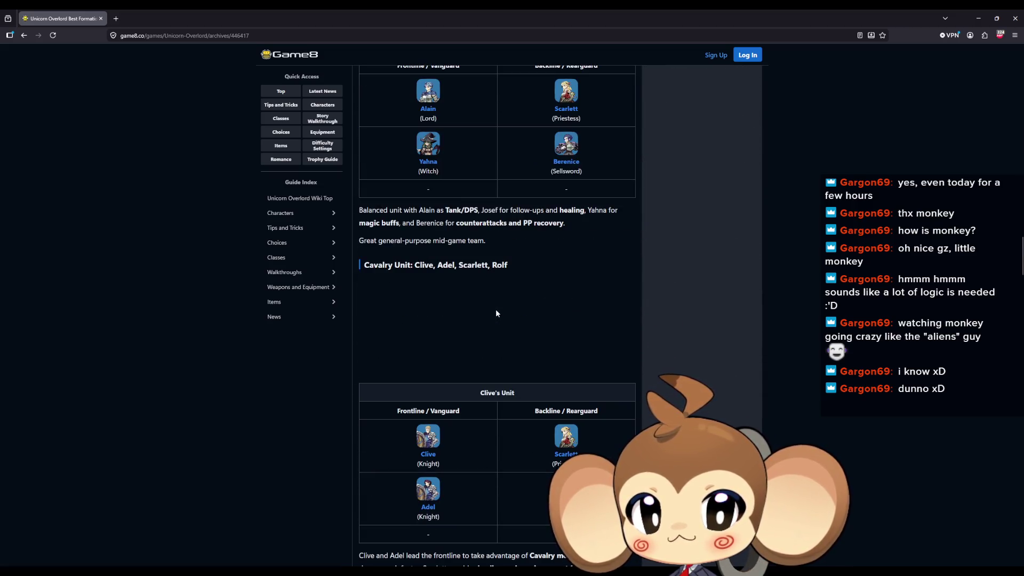
scroll(436, 278, down, 15)
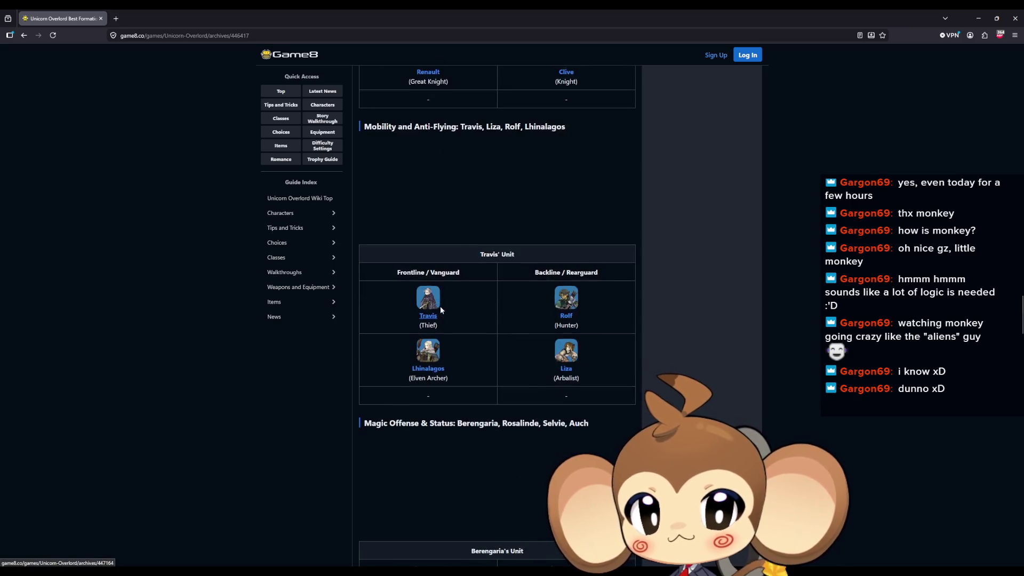
scroll(440, 310, down, 15)
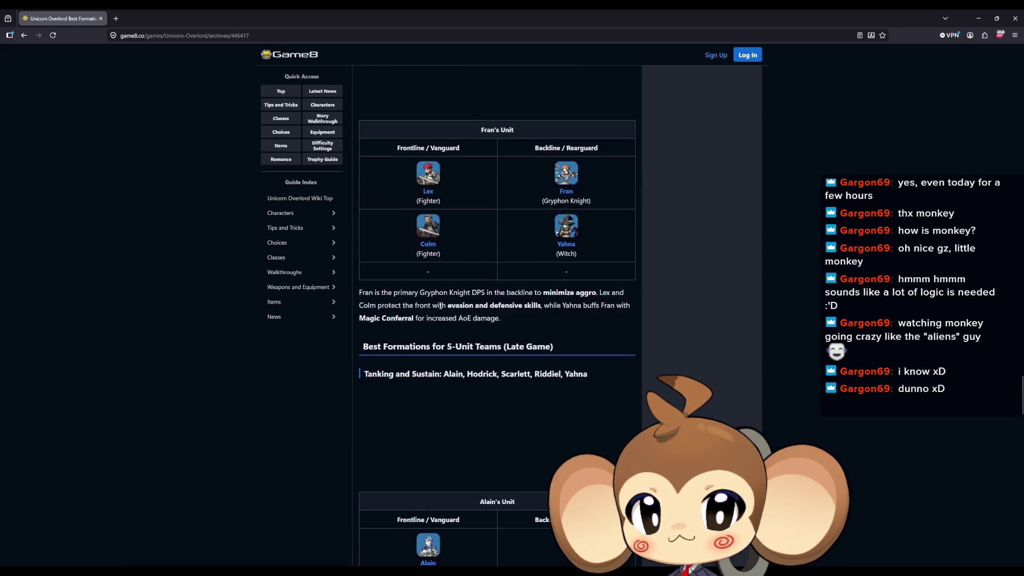
Scroll to the tips link table and open How to Create Tactics Templates in a new tab.
scroll(440, 310, up, 4)
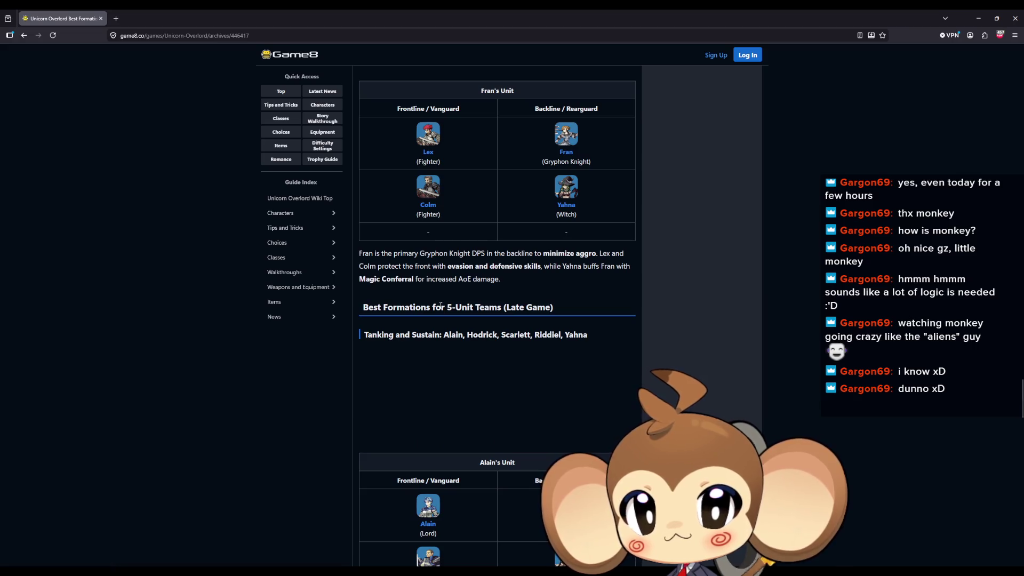
scroll(441, 307, down, 15)
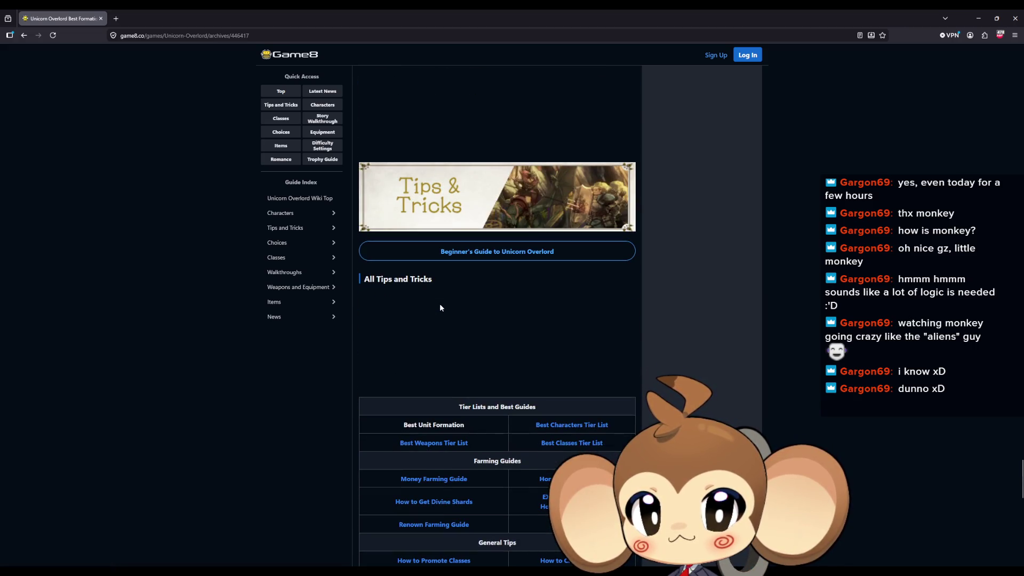
scroll(441, 307, down, 2)
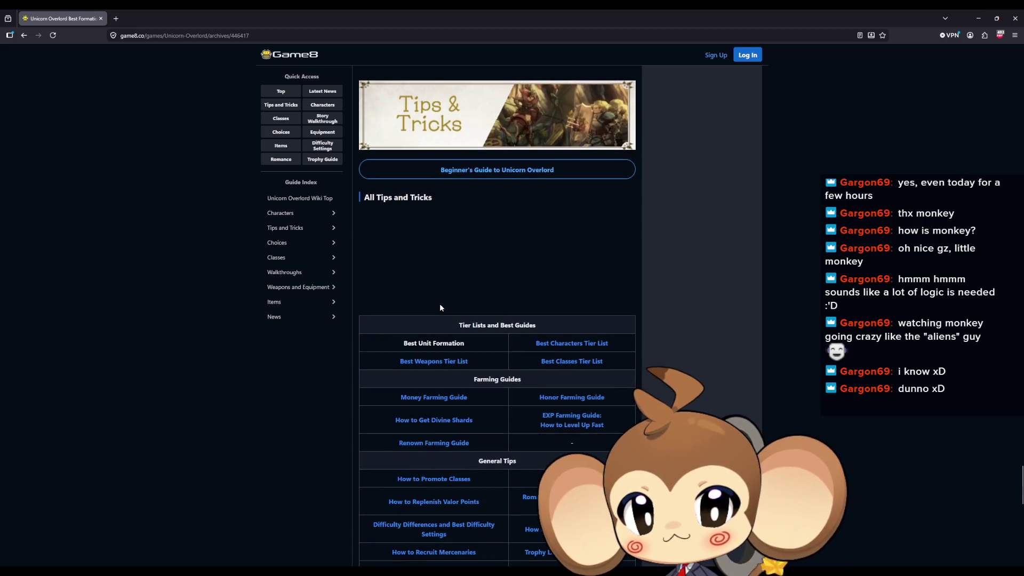
scroll(468, 306, down, 2)
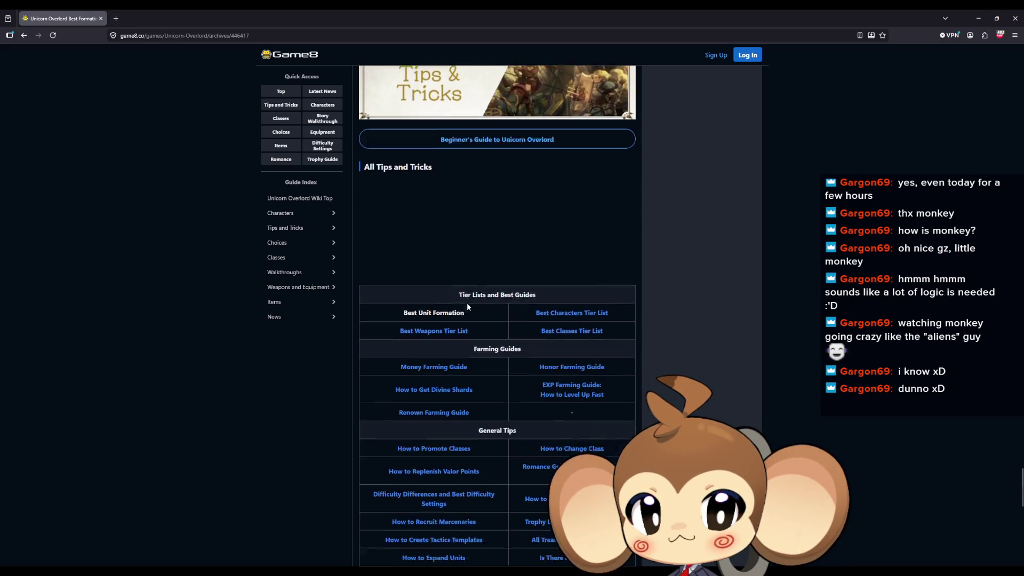
scroll(497, 299, down, 1)
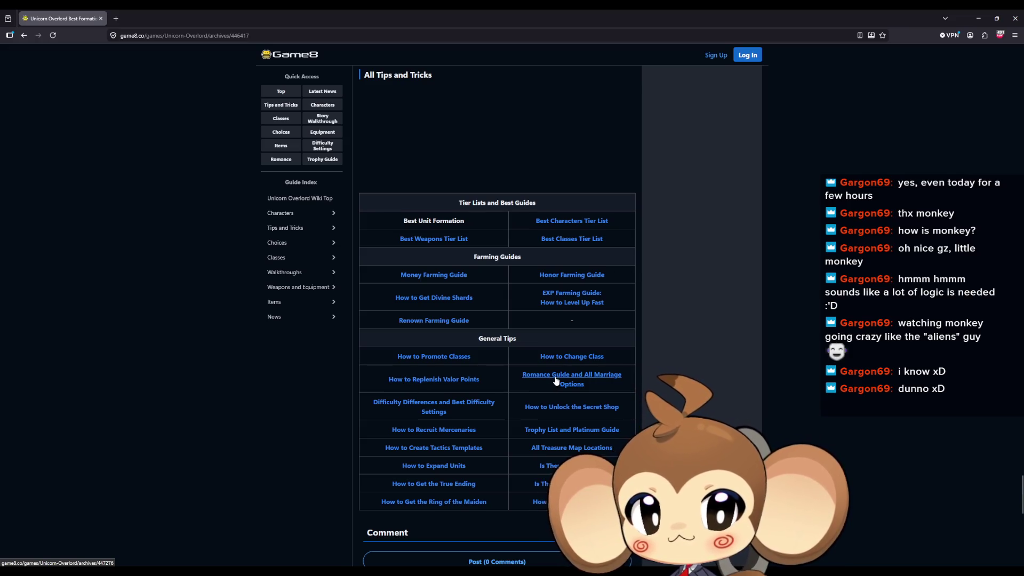
scroll(552, 383, down, 1)
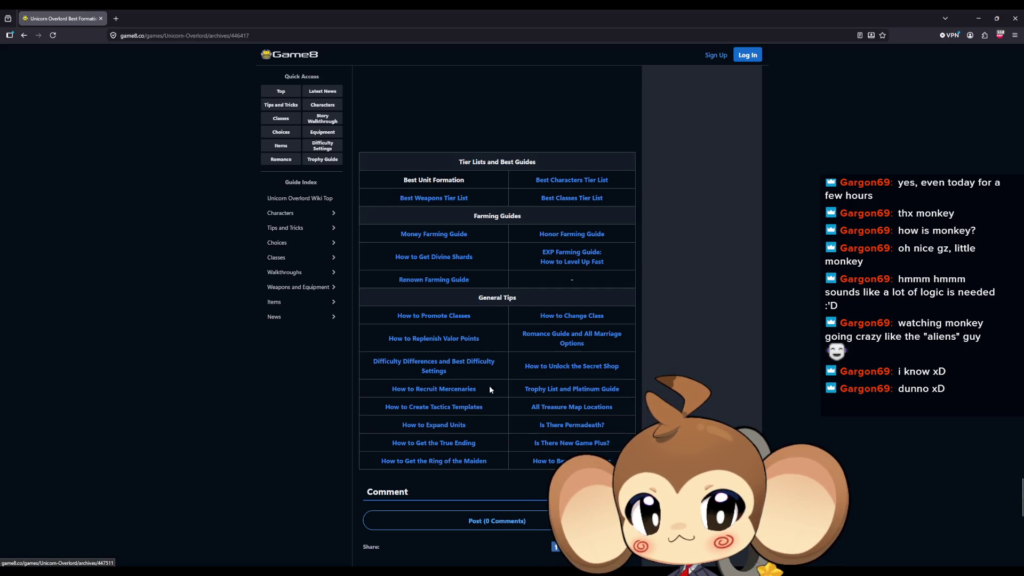
middle_click(402, 409)
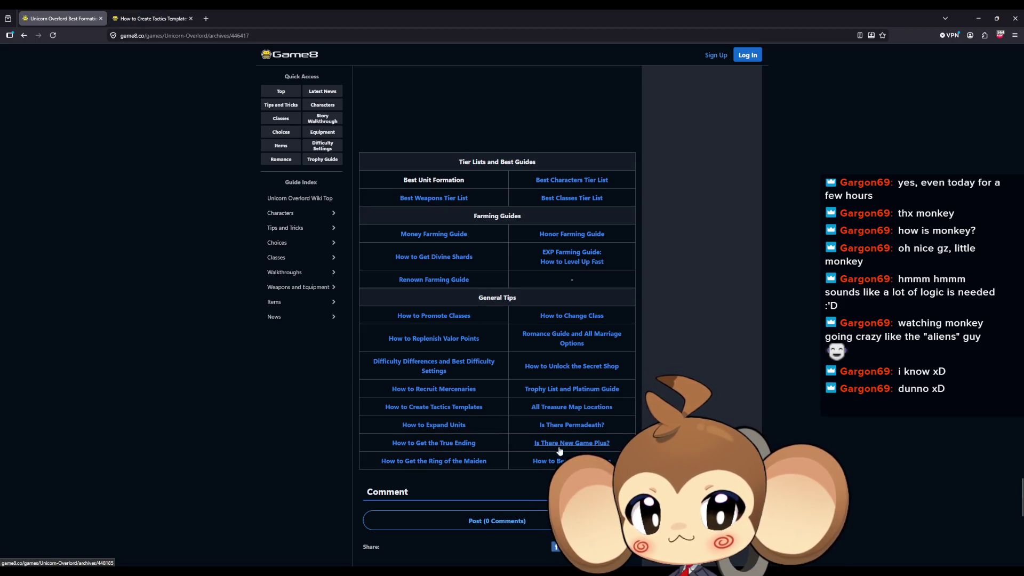
Read through the How to Create Tactics Templates guide, then bring up the Reddit AND/OR thread.
key(ctrl+Tab)
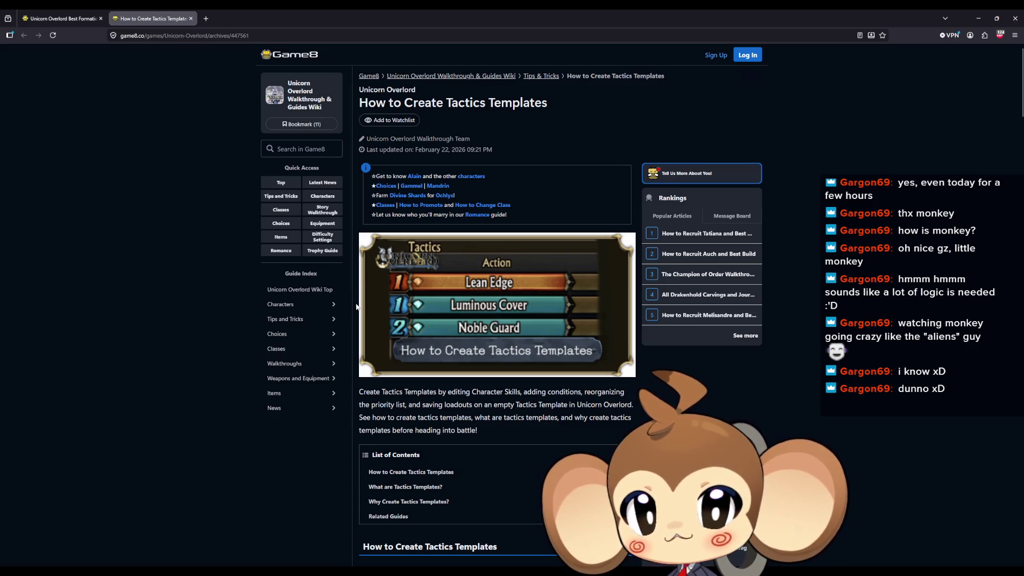
scroll(356, 306, down, 4)
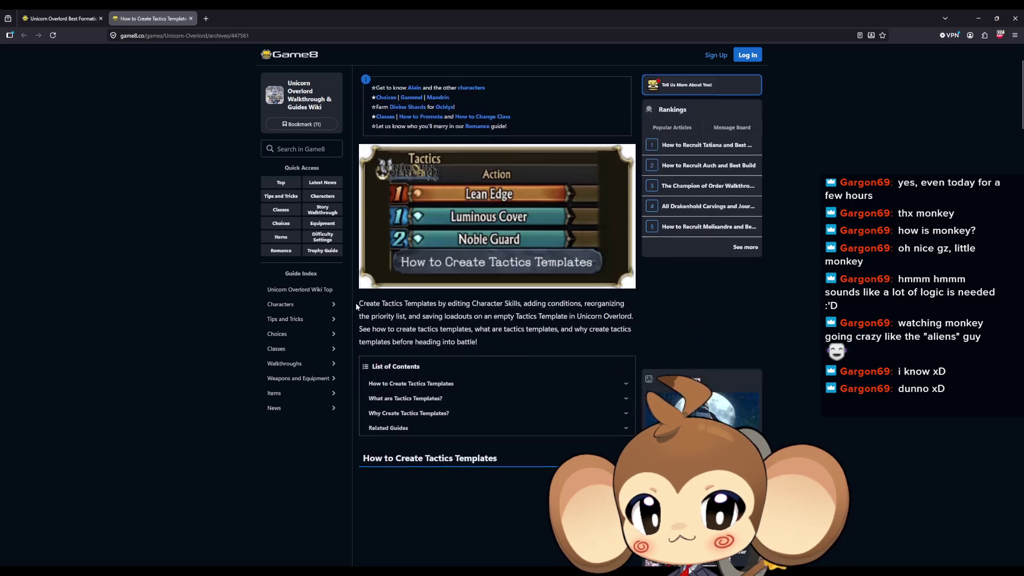
scroll(356, 306, down, 7)
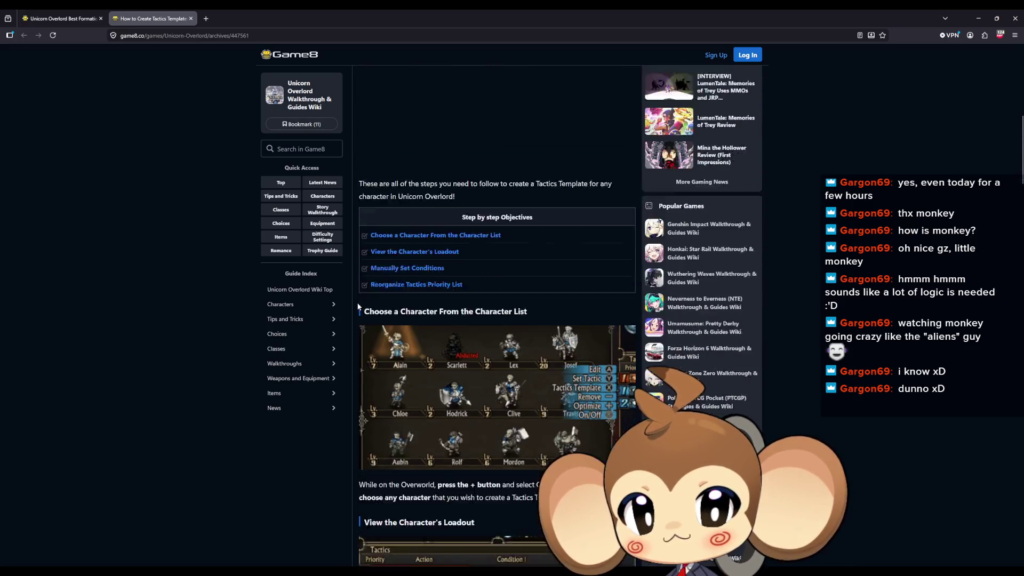
scroll(358, 307, down, 3)
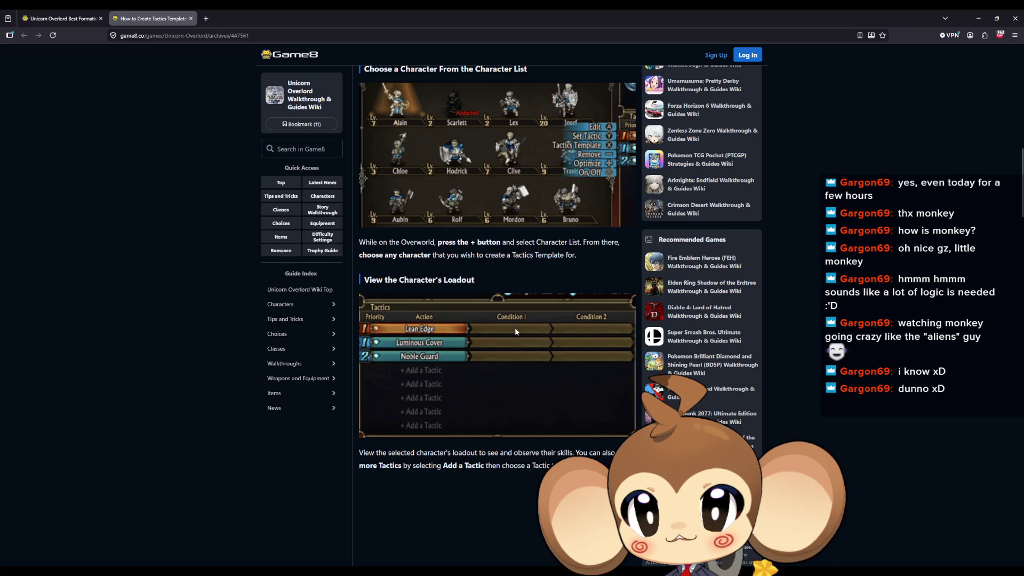
scroll(517, 330, down, 2)
scroll(533, 234, down, 2)
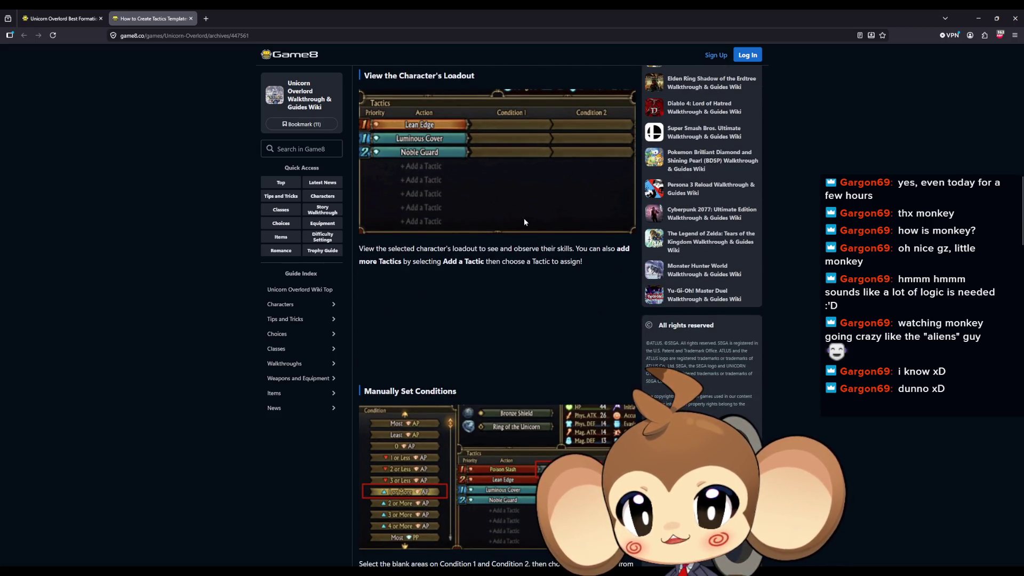
scroll(525, 216, down, 2)
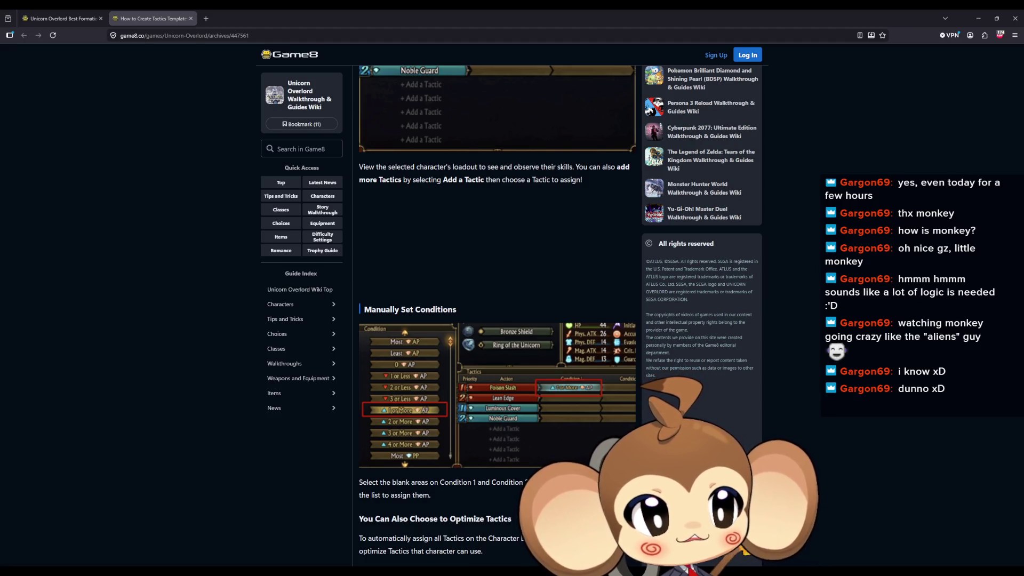
key(alt+Tab)
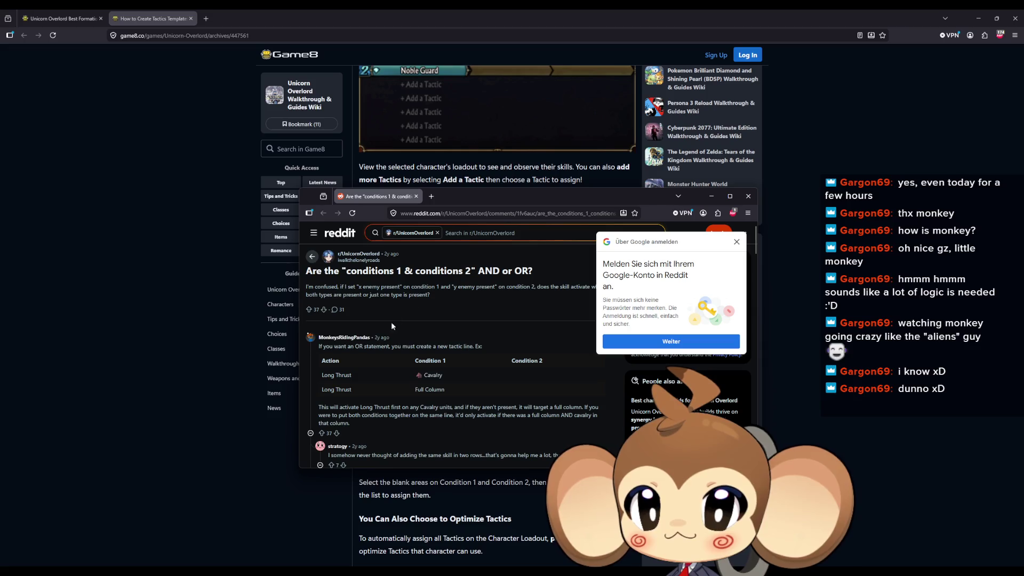
Highlight the OR-statement explanation, scroll the replies, close that tab, and drag the Reddit window back.
drag(345, 345, 425, 345)
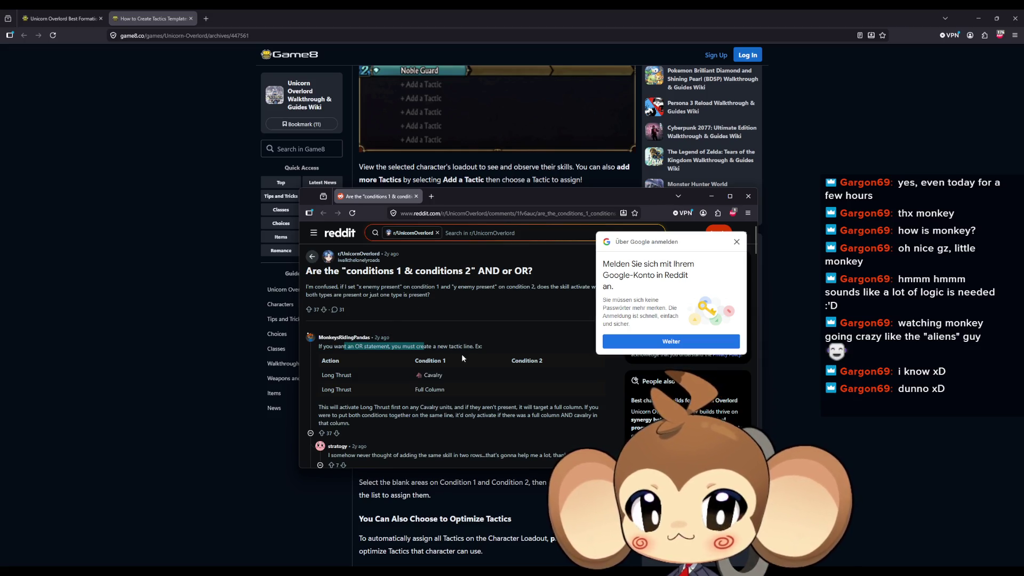
scroll(462, 353, down, 3)
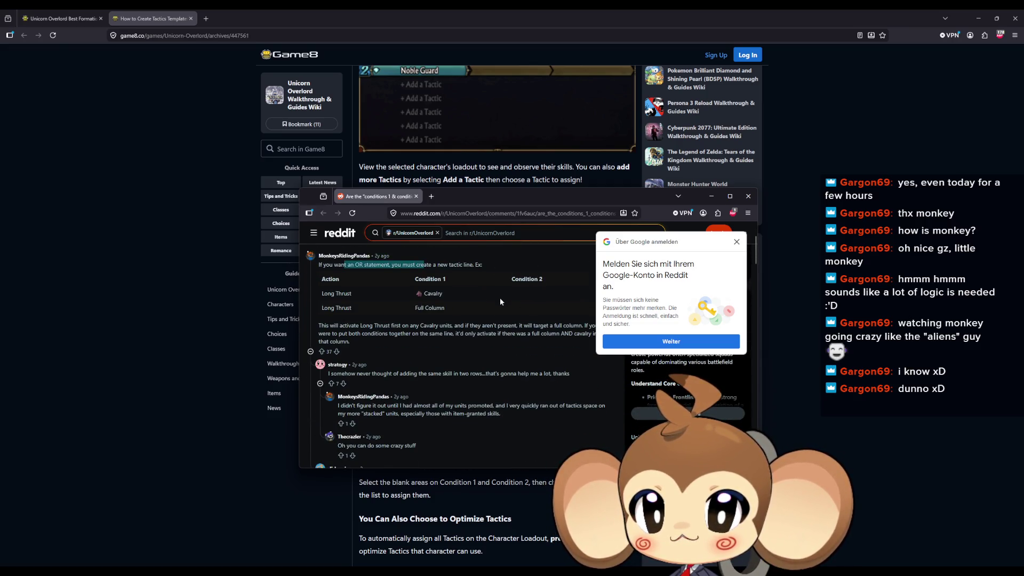
key(ctrl+w)
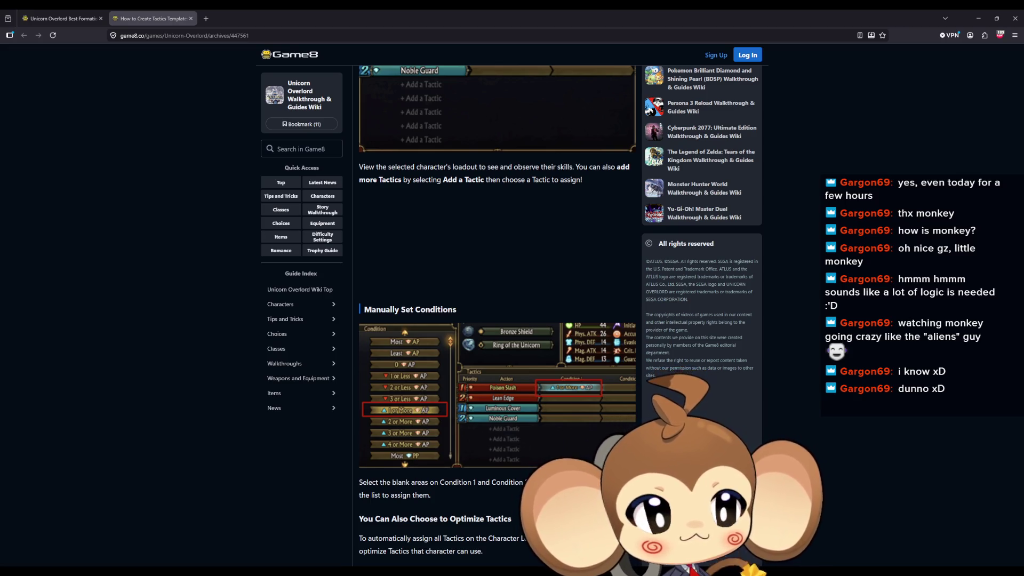
mouse_move(213, 373)
mouse_down()
mouse_move(341, 158)
mouse_move(370, 159)
mouse_up()
Maximize the Reddit thread asking for a list of what each condition does.
double_click(370, 158)
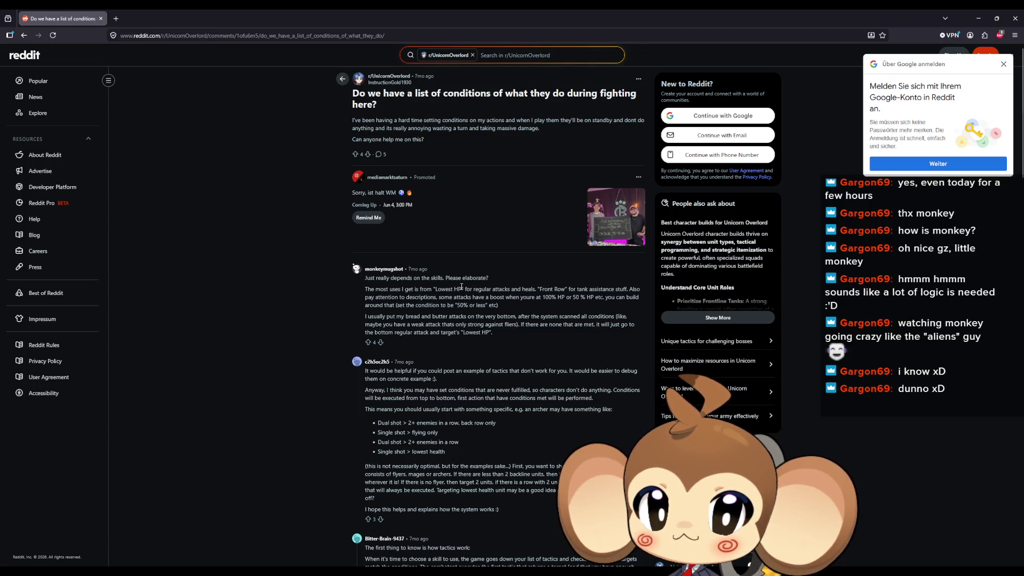
Highlight just 'Lowest HP' in the Reddit comment and drag the window down from full screen.
drag(462, 289, 414, 290)
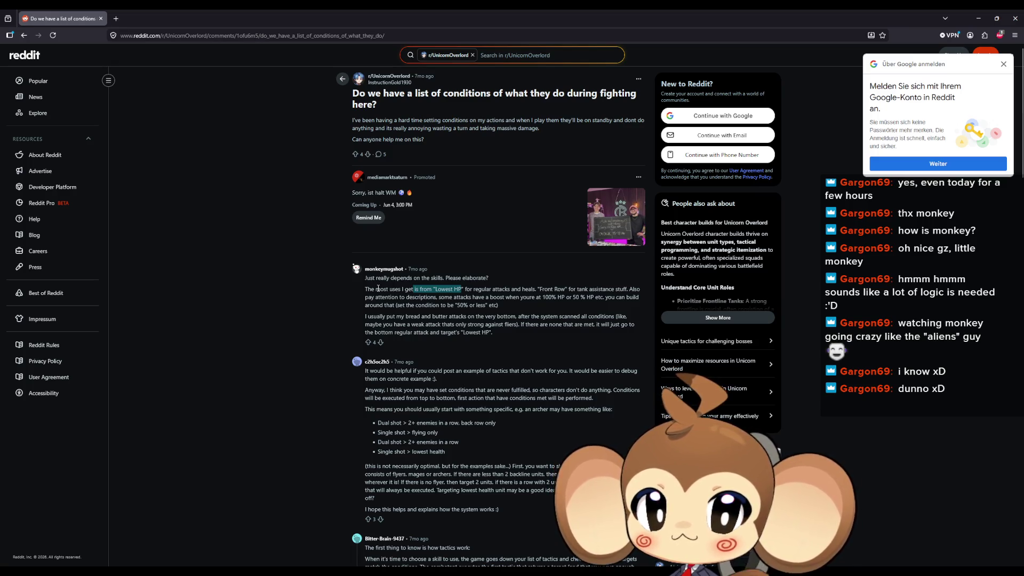
drag(435, 289, 462, 289)
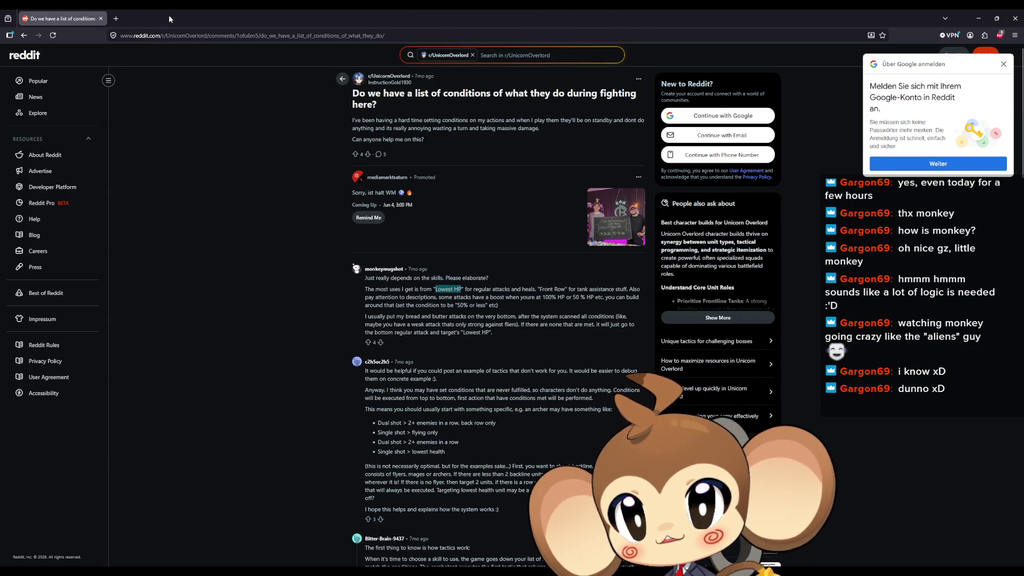
mouse_move(151, 18)
mouse_down()
mouse_move(203, 160)
mouse_move(243, 18)
mouse_up()
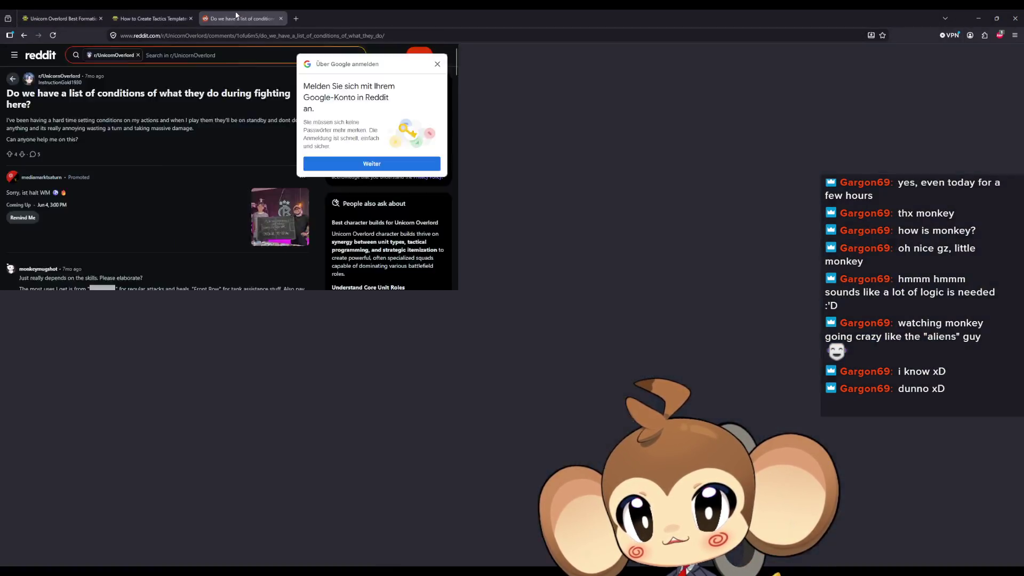
Merge the Reddit thread into the Game8 window as a tab and scroll down the tactics guide.
click(149, 19)
scroll(178, 172, down, 1)
scroll(178, 172, down, 3)
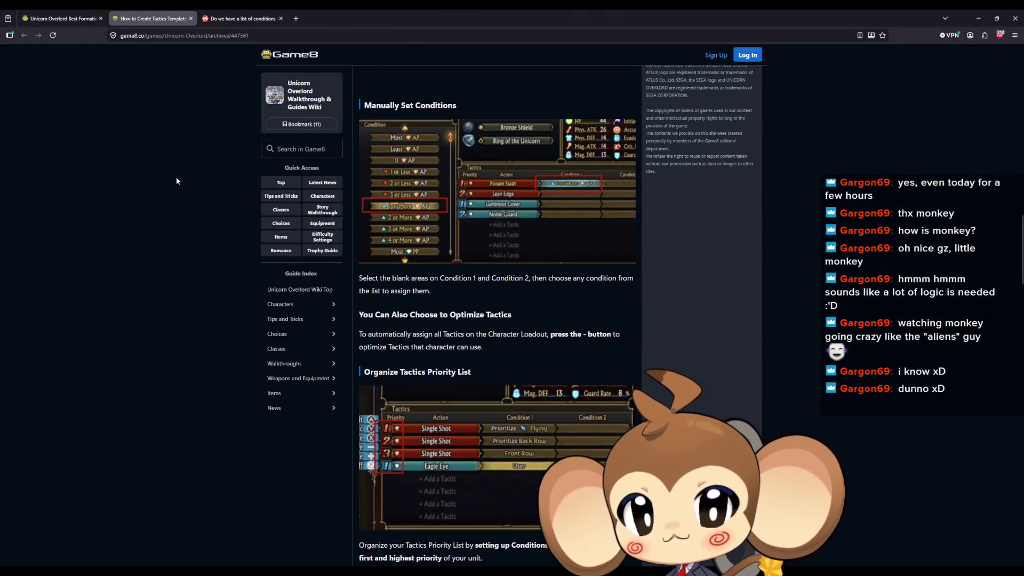
scroll(173, 174, down, 1)
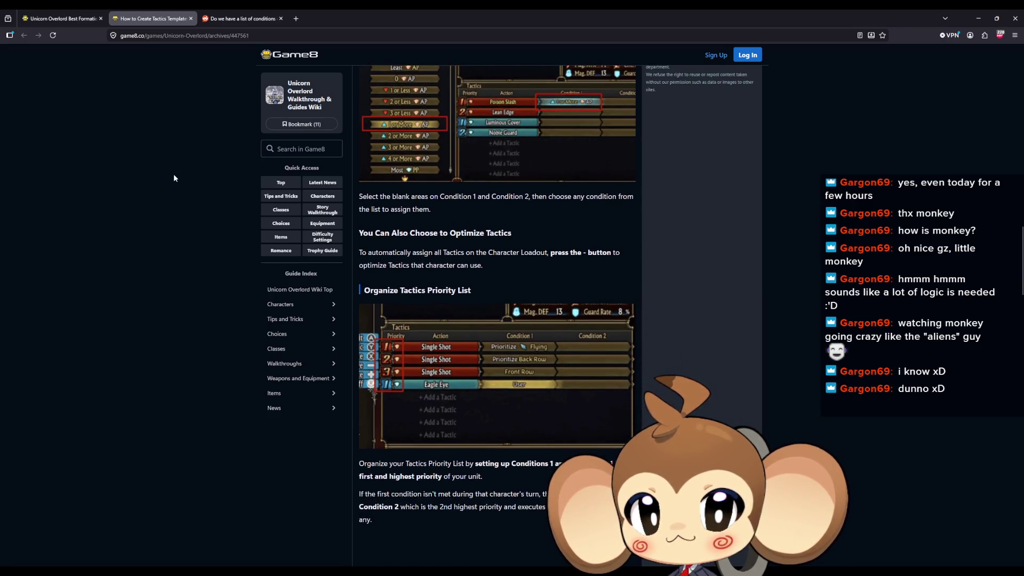
scroll(174, 178, down, 1)
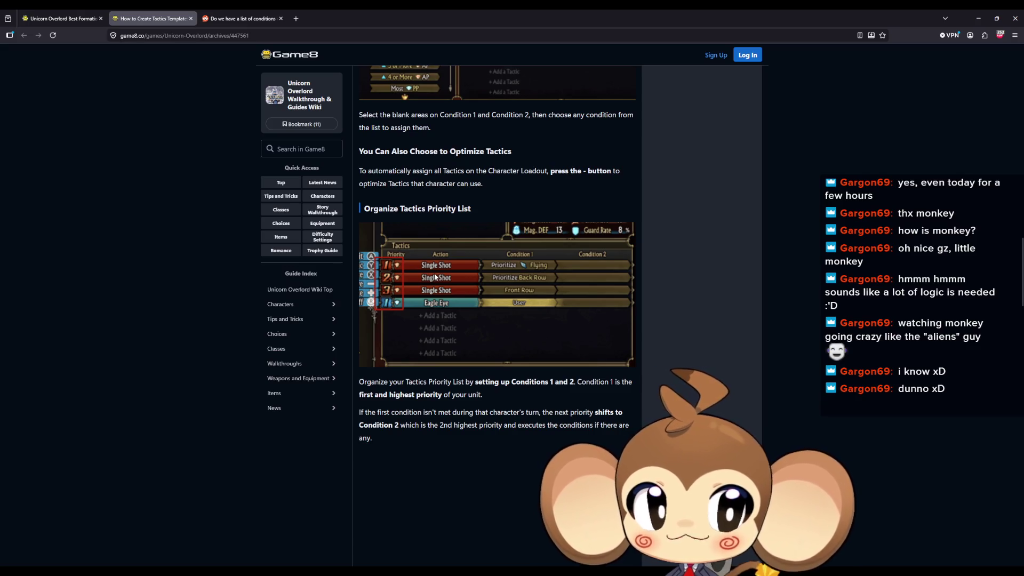
scroll(435, 274, down, 2)
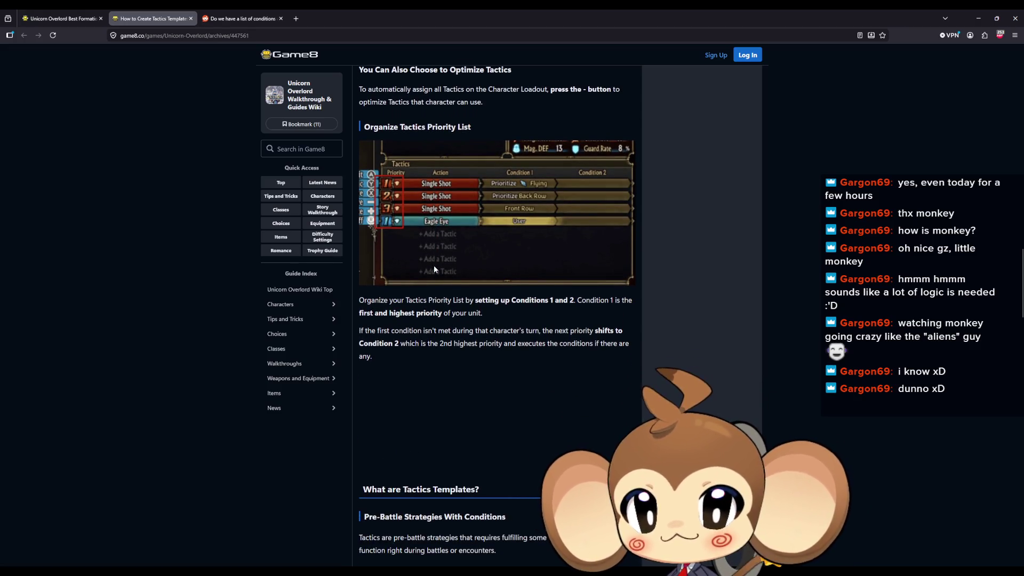
scroll(433, 270, down, 2)
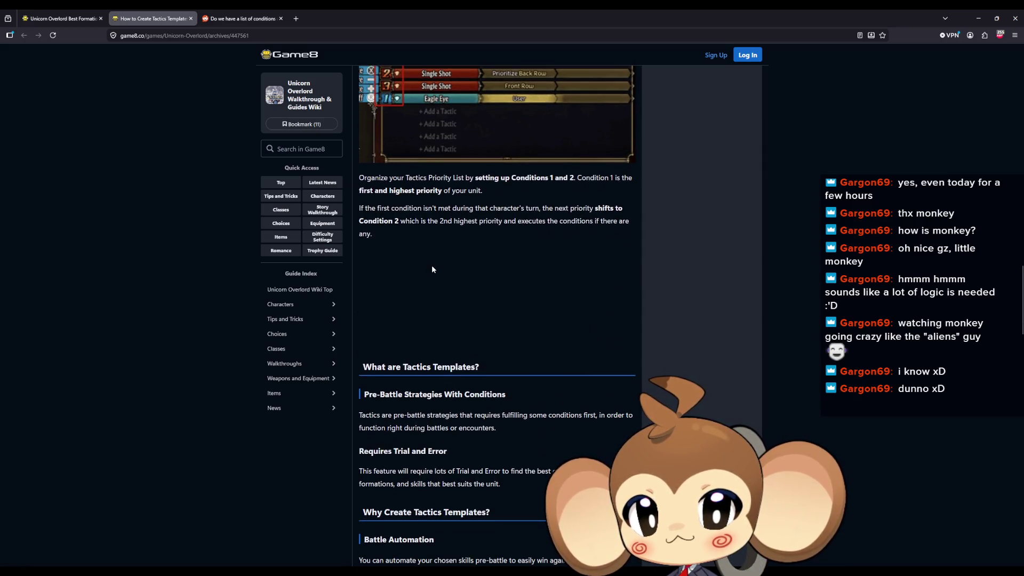
scroll(433, 269, down, 5)
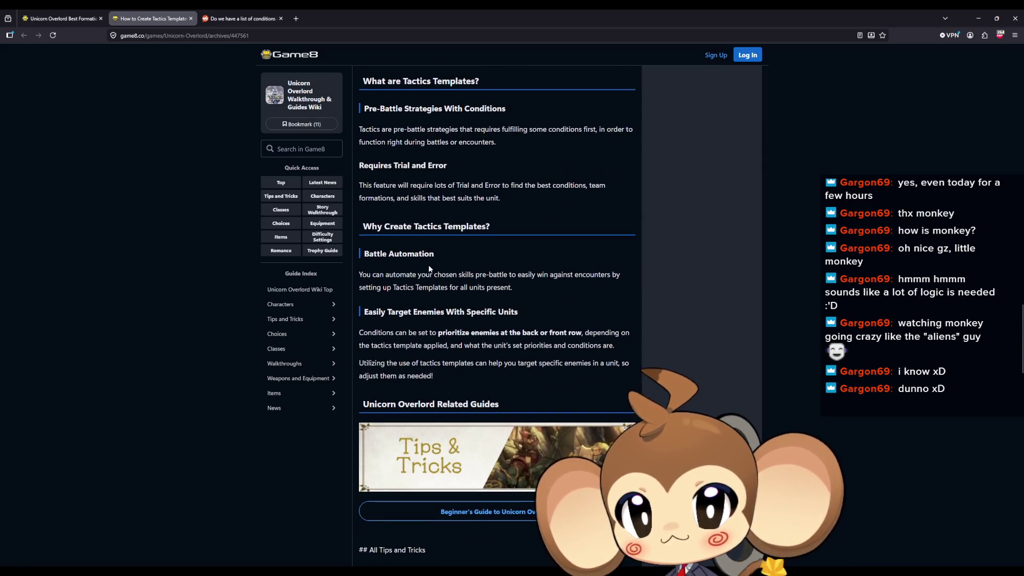
scroll(429, 269, down, 6)
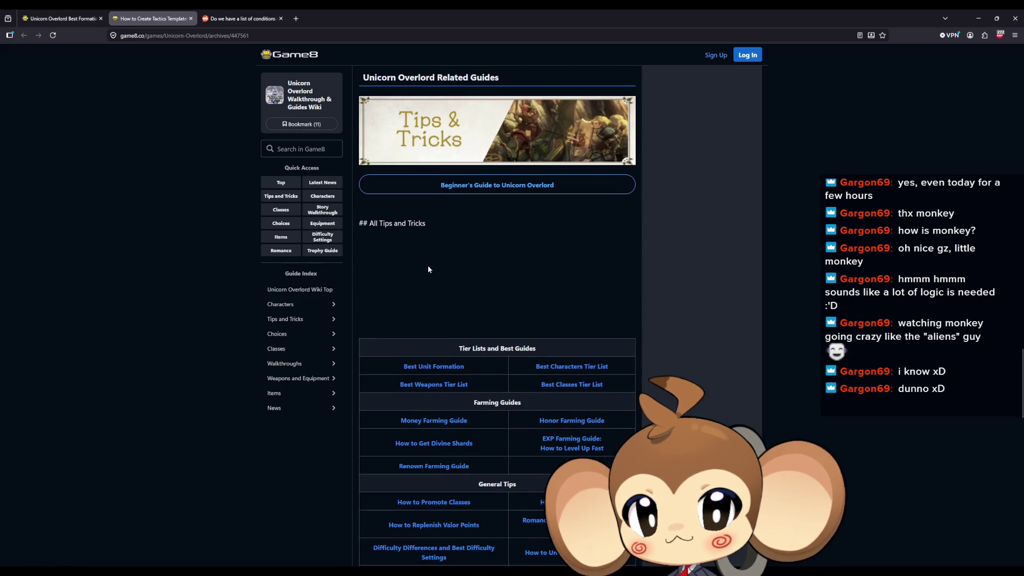
Scroll back to Manually Set Conditions, then restore and hide the browser to return to Paint.
scroll(428, 270, up, 4)
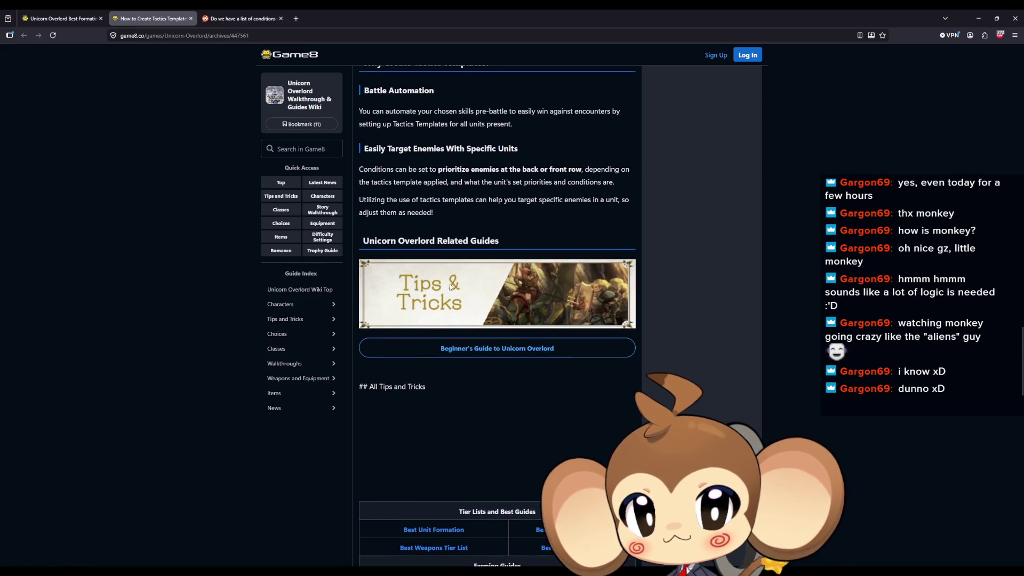
scroll(450, 287, up, 3)
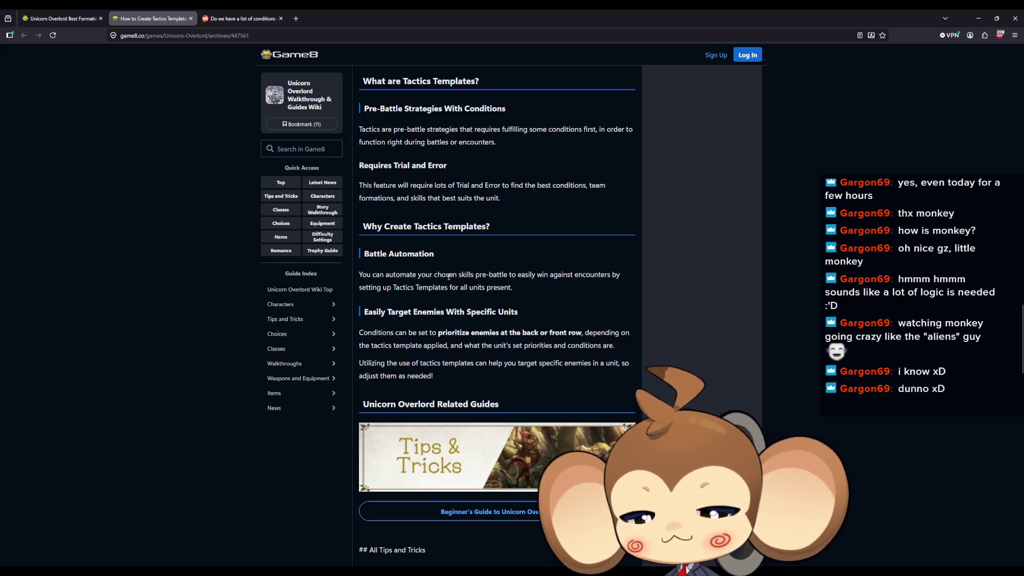
scroll(450, 274, up, 13)
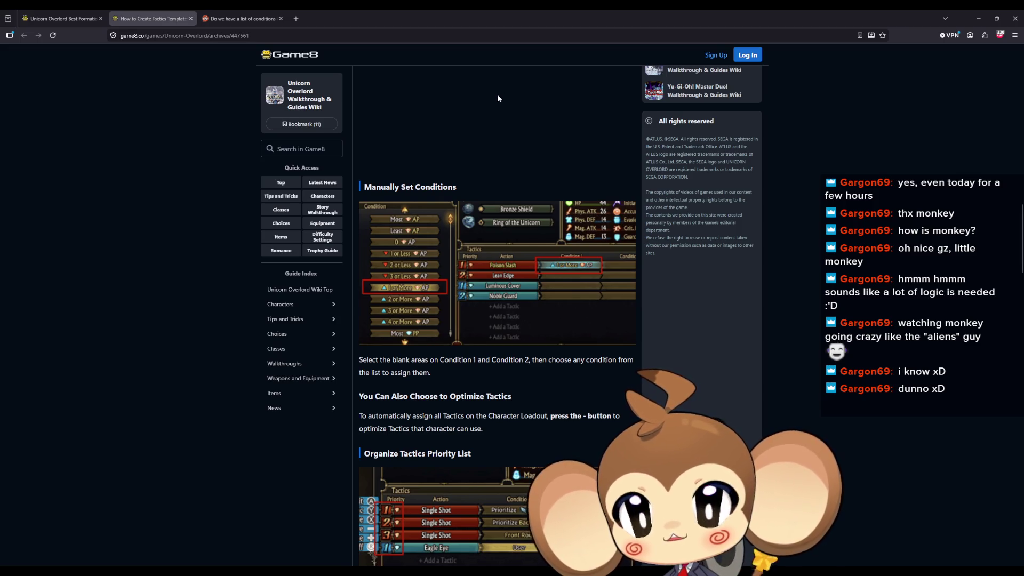
double_click(929, 18)
click(705, 181)
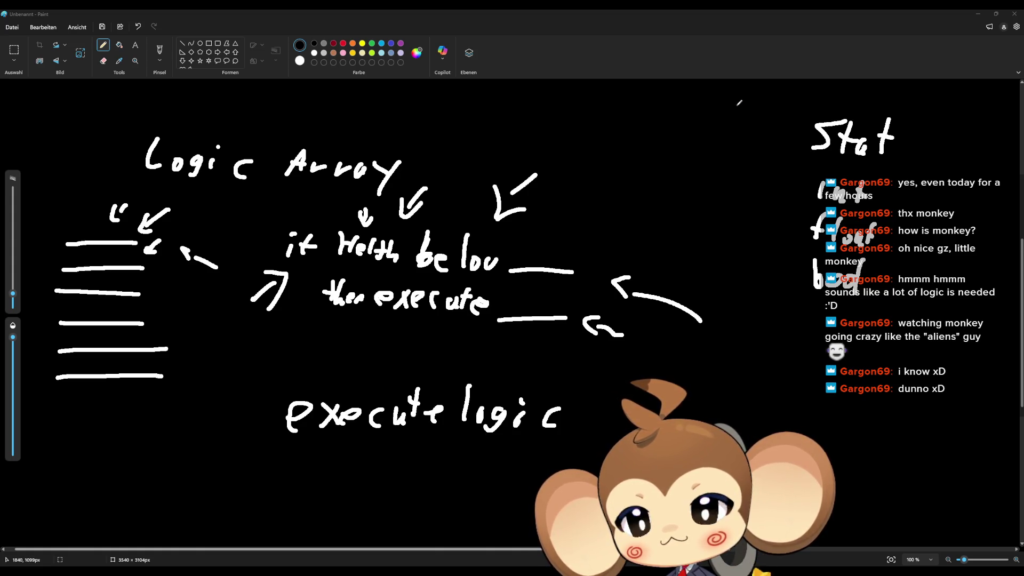
Bring Paint forward and handwrite 'Ability' followed by a blank line at the canvas bottom.
click(344, 16)
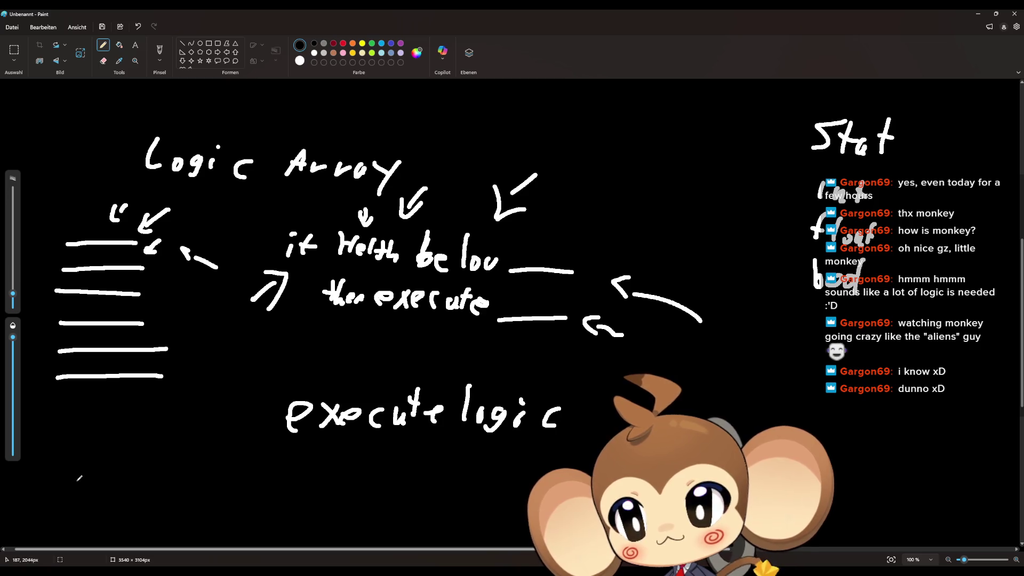
mouse_move(70, 471)
mouse_down()
mouse_move(78, 467)
mouse_move(57, 496)
mouse_move(86, 491)
mouse_up()
drag(71, 483, 122, 496)
drag(129, 473, 150, 490)
drag(151, 468, 165, 486)
drag(161, 470, 169, 468)
drag(177, 467, 190, 487)
drag(199, 471, 170, 502)
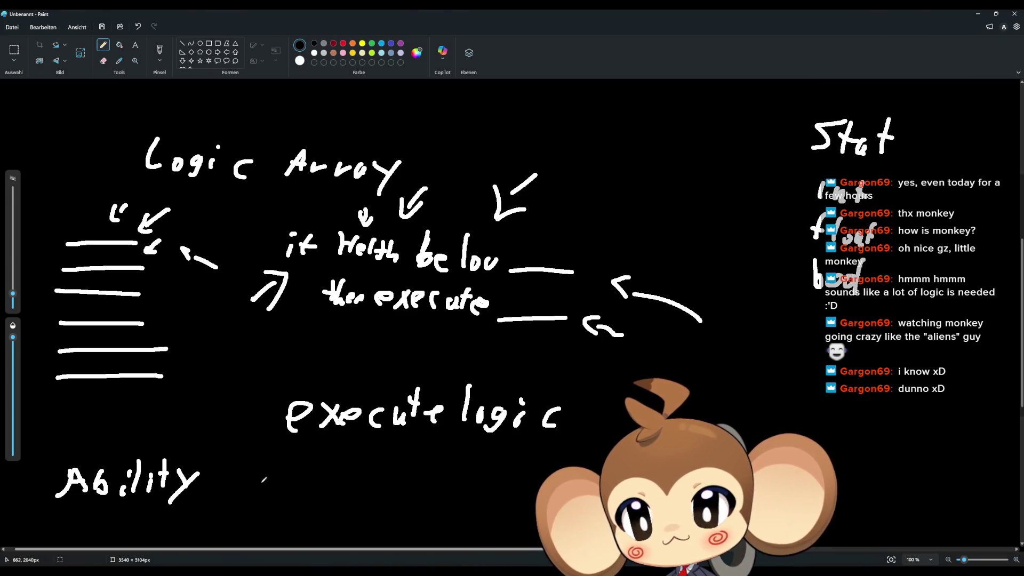
drag(223, 494, 283, 496)
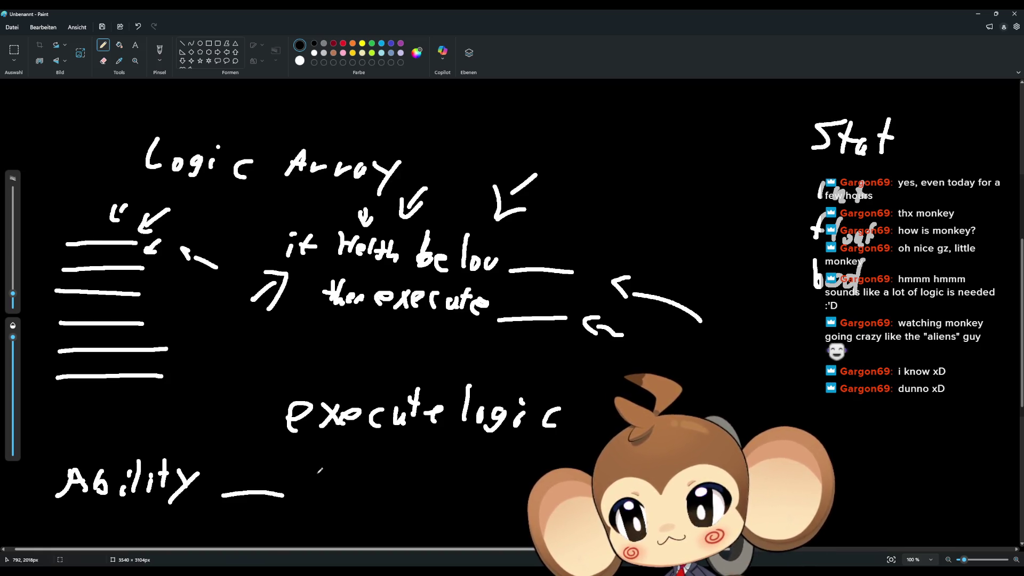
Add the 'taucom_' and 'tau' labels with blanks to the right, plus a small arrow above.
drag(315, 458, 303, 497)
mouse_move(305, 479)
mouse_down()
mouse_move(323, 475)
mouse_move(336, 494)
mouse_move(350, 482)
mouse_move(368, 495)
mouse_up()
mouse_move(381, 480)
mouse_down()
mouse_move(388, 493)
mouse_move(444, 496)
mouse_up()
mouse_move(483, 457)
mouse_down()
mouse_move(478, 490)
mouse_move(493, 473)
mouse_move(513, 488)
mouse_up()
drag(517, 480, 527, 486)
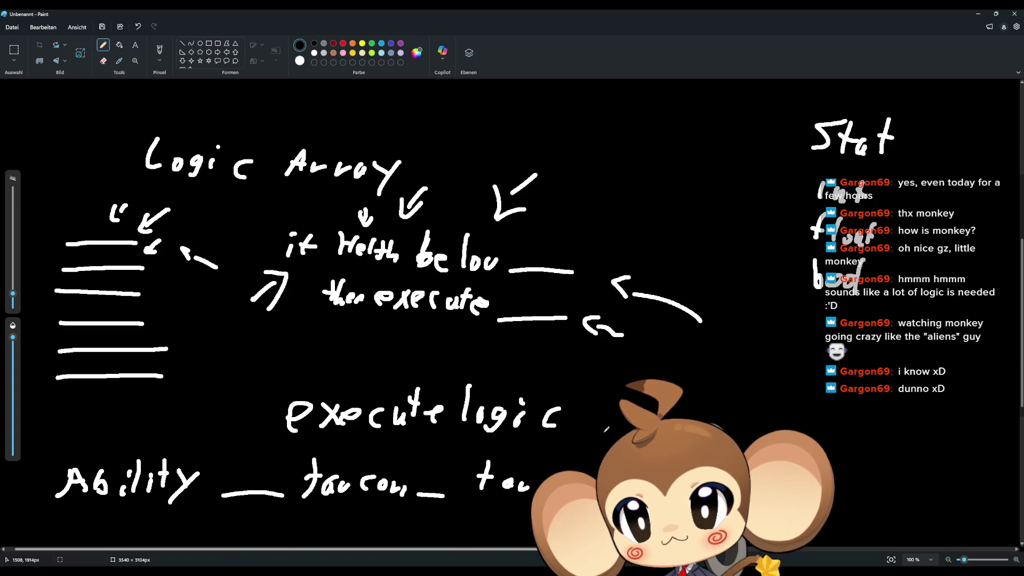
mouse_move(406, 450)
mouse_down()
mouse_move(392, 458)
mouse_move(401, 473)
mouse_up()
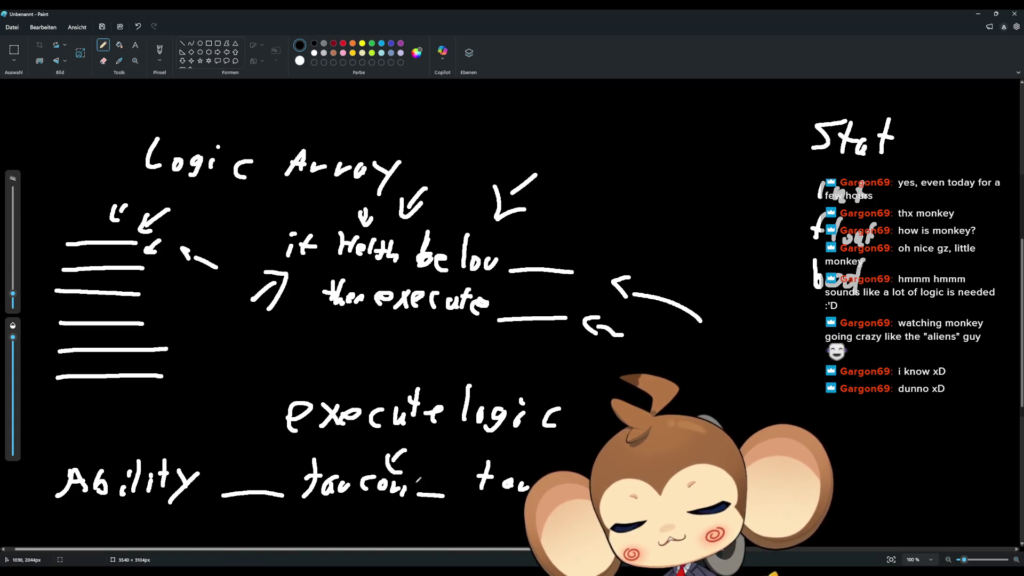
drag(563, 481, 575, 489)
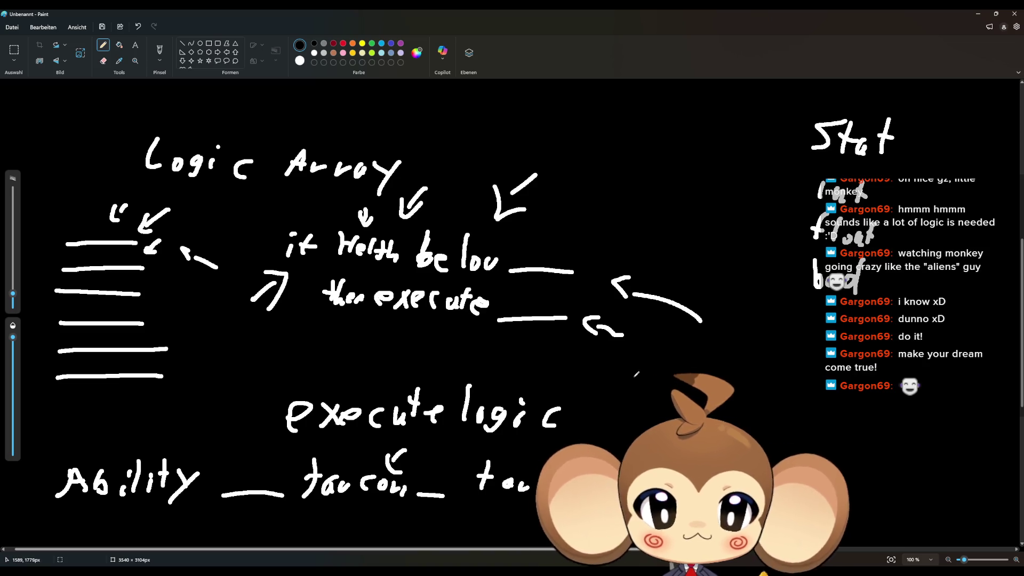
Handwrite the condition, target and ability labels 'Con1 Con2 tar Abi' on the canvas's right side.
mouse_move(689, 369)
mouse_down()
mouse_move(675, 367)
mouse_move(764, 386)
mouse_up()
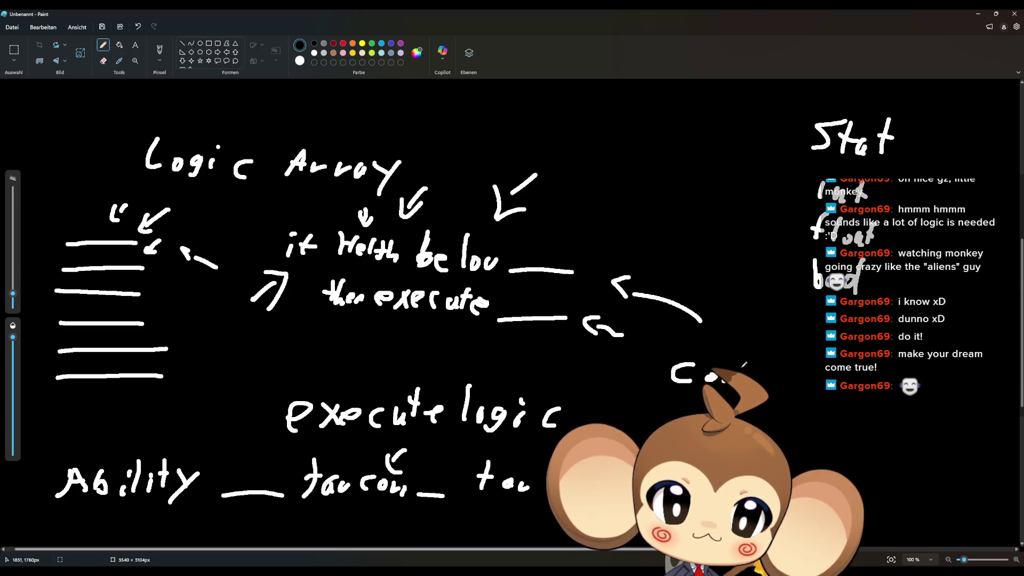
drag(795, 378, 828, 387)
mouse_move(868, 358)
mouse_down()
mouse_move(869, 380)
mouse_move(906, 380)
mouse_up()
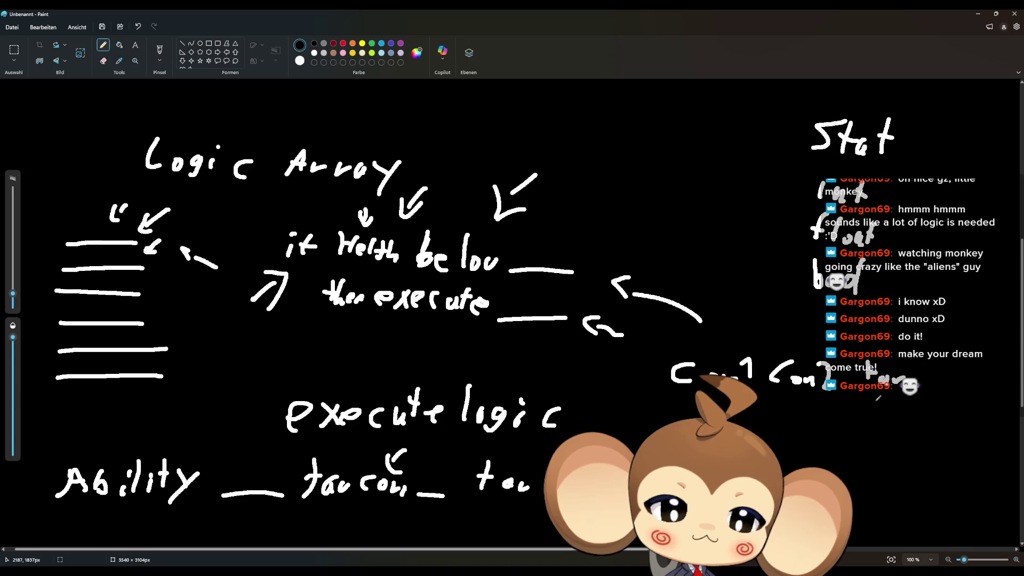
mouse_move(937, 389)
mouse_down()
mouse_move(970, 375)
mouse_move(993, 392)
mouse_up()
click(997, 369)
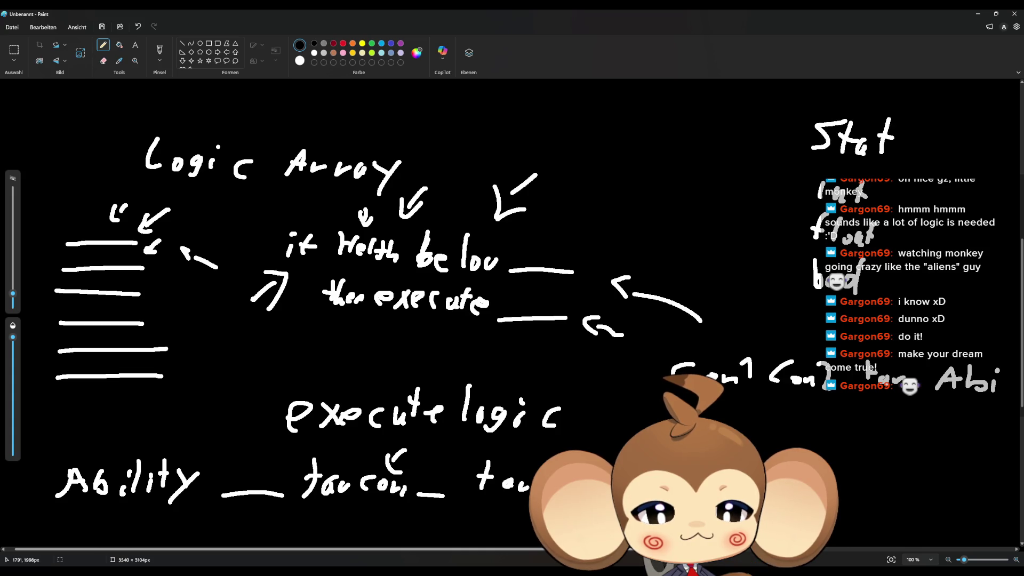
scroll(512, 299, down, 5)
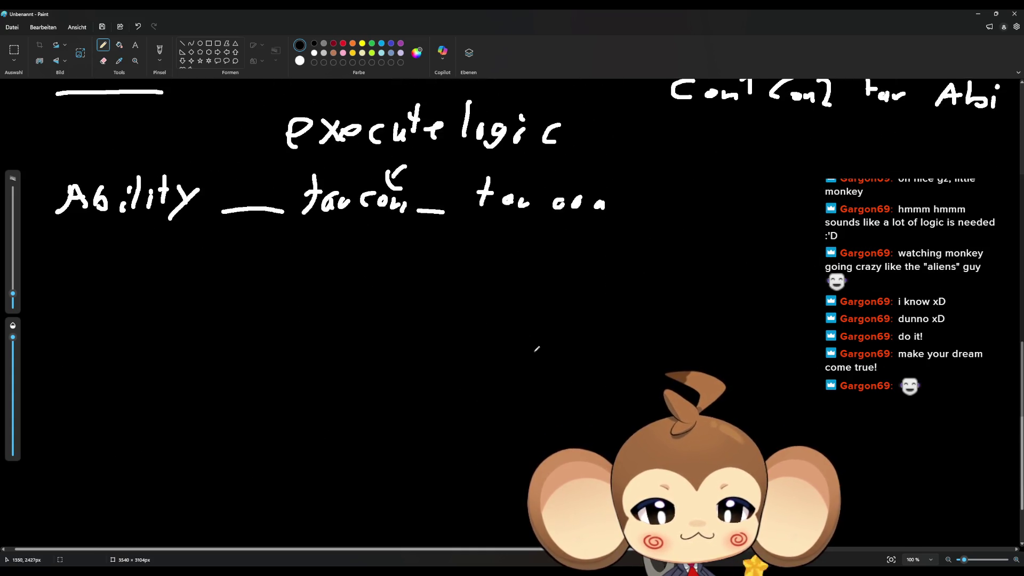
Write 'Shields' under the Ability row and 'Hp' directly beneath it.
mouse_move(476, 296)
mouse_down()
mouse_move(447, 328)
mouse_move(577, 334)
mouse_up()
click(513, 305)
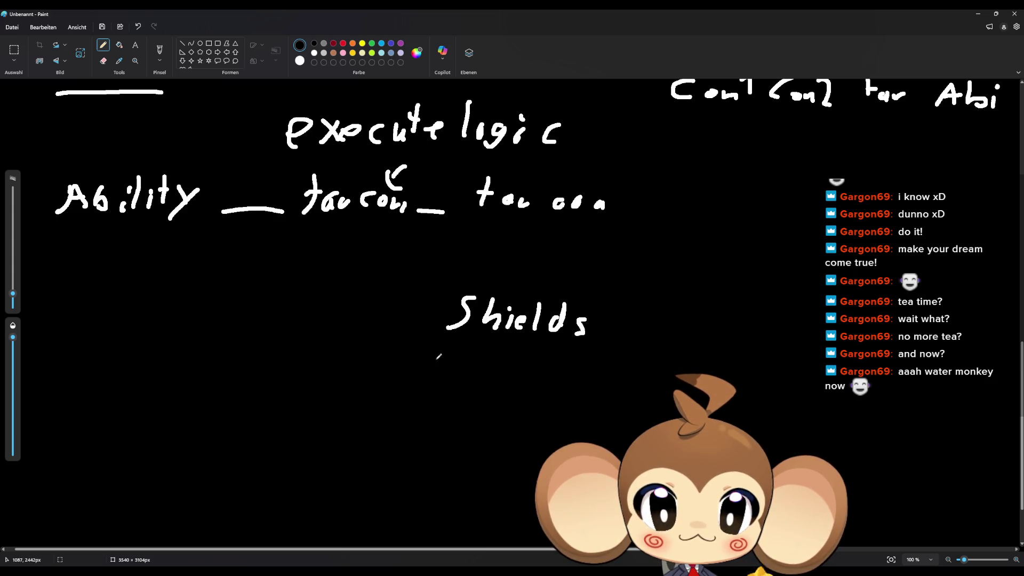
drag(448, 352, 449, 376)
mouse_move(468, 351)
mouse_down()
mouse_move(464, 375)
mouse_move(469, 367)
mouse_up()
drag(476, 364, 483, 377)
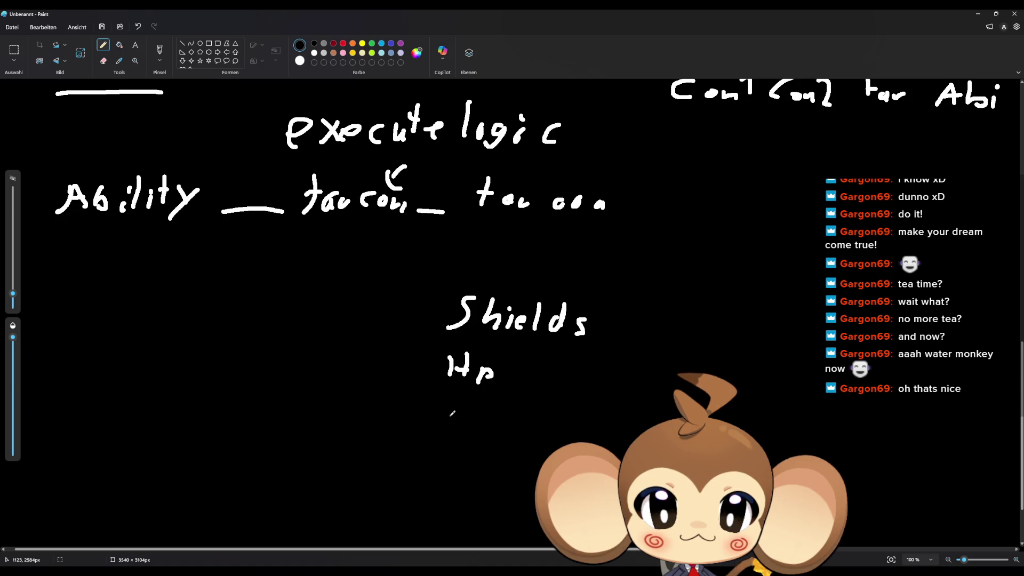
Add 'own' after Hp, then 'enemy lowest' and 'Mp 3' below in the condition column.
scroll(453, 414, down, 3)
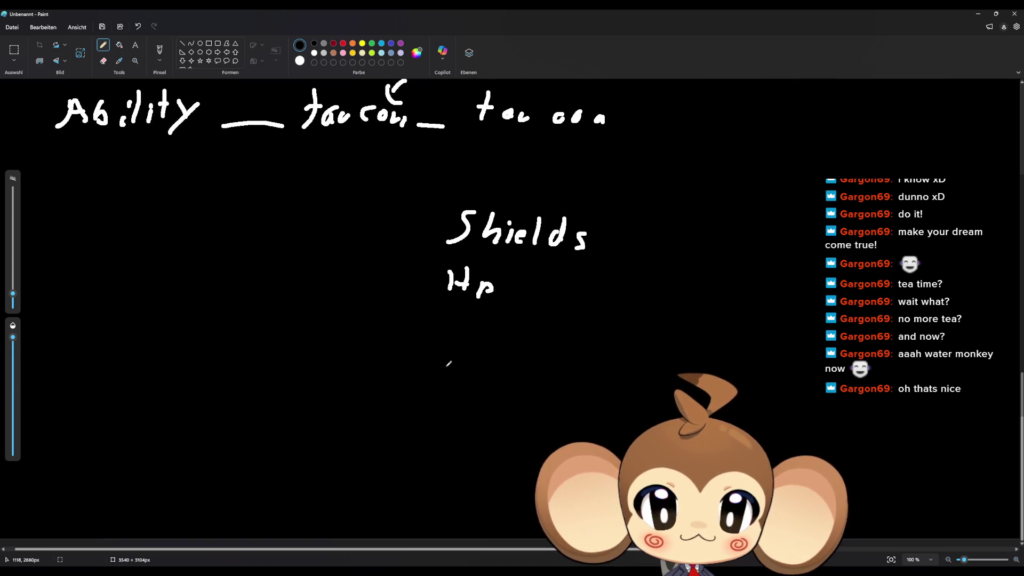
drag(524, 275, 587, 296)
mouse_move(451, 362)
mouse_down()
mouse_move(499, 380)
mouse_move(513, 367)
mouse_move(522, 390)
mouse_up()
mouse_move(553, 353)
mouse_down()
mouse_move(544, 382)
mouse_move(613, 381)
mouse_move(622, 365)
mouse_move(614, 375)
mouse_up()
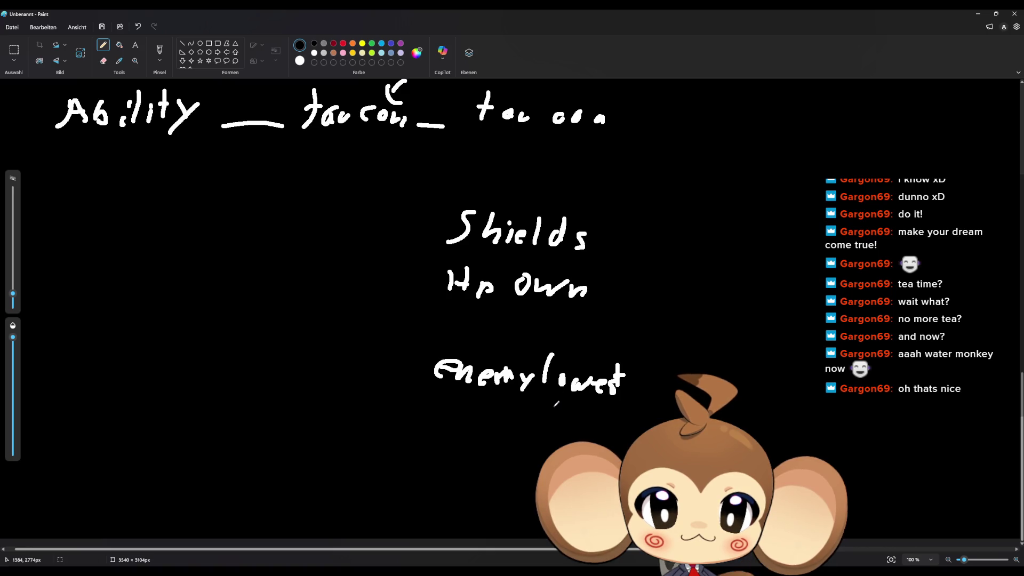
mouse_move(442, 326)
mouse_down()
mouse_move(451, 302)
mouse_move(468, 323)
mouse_move(511, 310)
mouse_move(502, 327)
mouse_up()
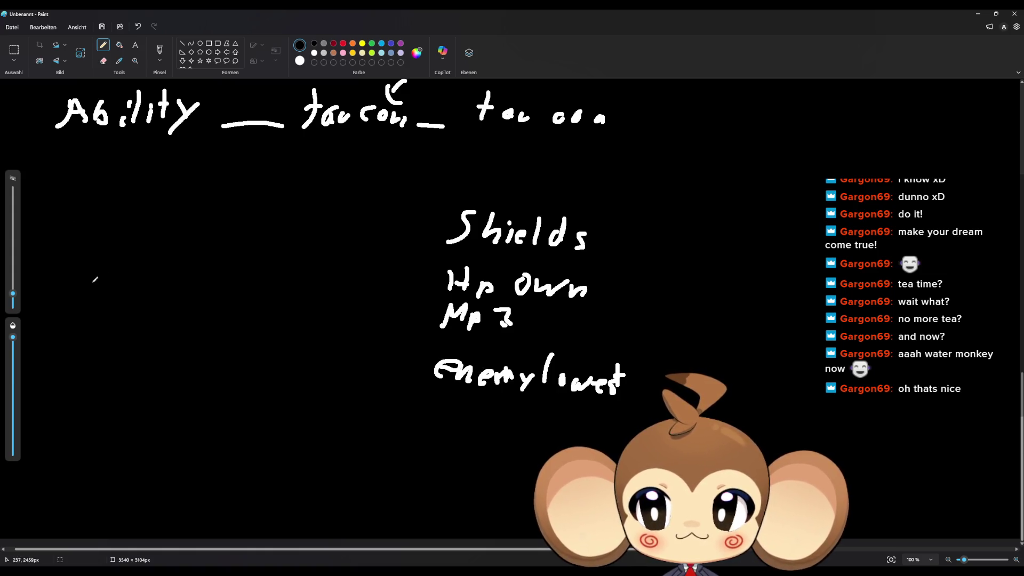
Write 'Set & bool' on the left with a short diagonal line beneath it.
mouse_move(107, 249)
mouse_down()
mouse_move(89, 280)
mouse_move(124, 264)
mouse_move(112, 288)
mouse_up()
mouse_move(136, 252)
mouse_down()
mouse_move(128, 281)
mouse_move(136, 266)
mouse_move(179, 249)
mouse_move(160, 288)
mouse_move(186, 271)
mouse_up()
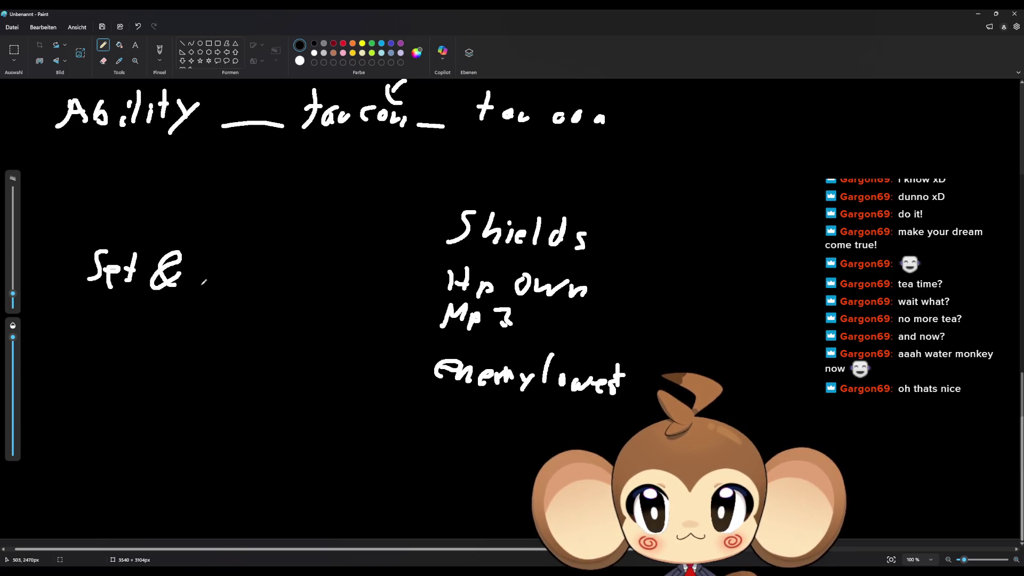
mouse_move(204, 248)
mouse_down()
mouse_move(208, 287)
mouse_move(256, 276)
mouse_up()
drag(271, 249, 255, 319)
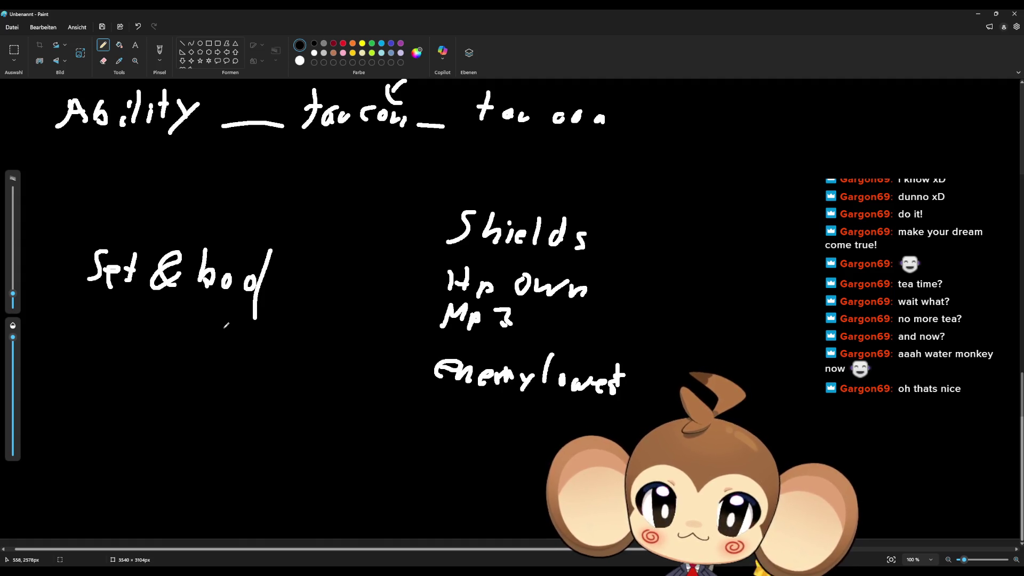
drag(223, 329, 189, 354)
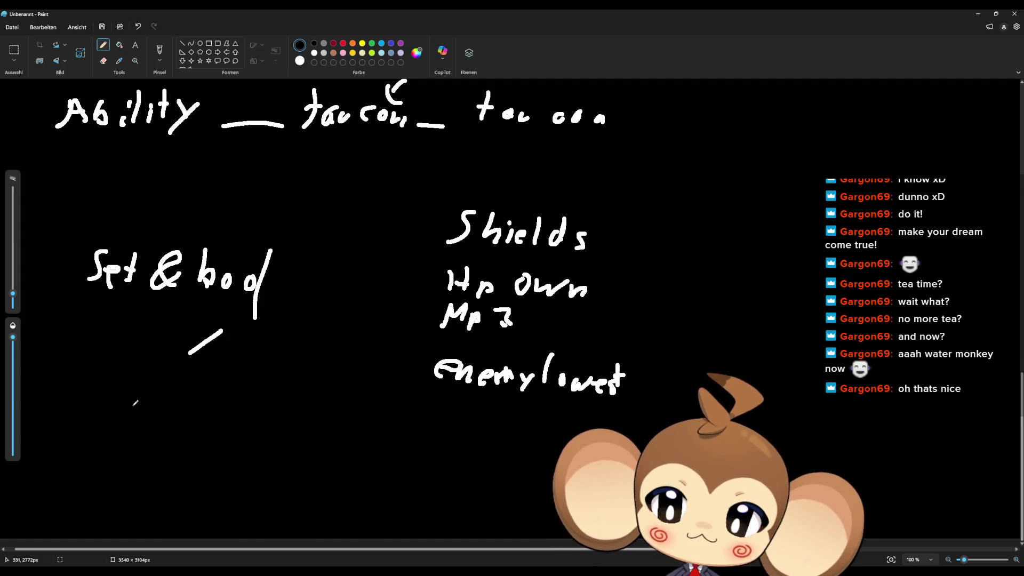
Write and underline 'lowest Hp & slowest' lower down, marking it with an X.
mouse_move(78, 447)
mouse_down()
mouse_move(89, 477)
mouse_move(206, 459)
mouse_move(223, 483)
mouse_move(251, 490)
mouse_move(260, 471)
mouse_move(302, 487)
mouse_move(325, 472)
mouse_move(341, 487)
mouse_move(357, 475)
mouse_move(374, 495)
mouse_up()
drag(403, 462, 395, 488)
drag(389, 477, 400, 472)
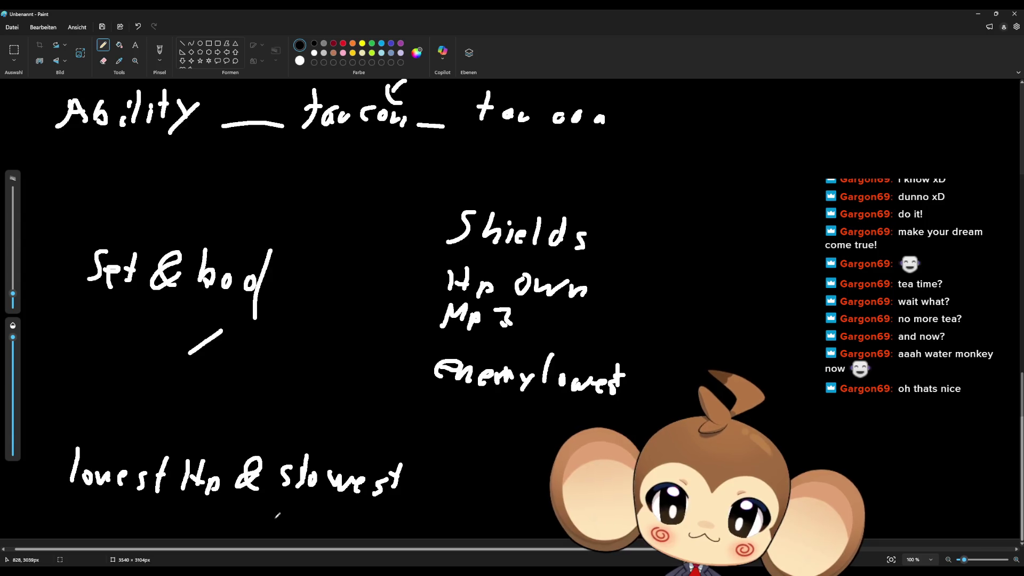
drag(67, 503, 396, 501)
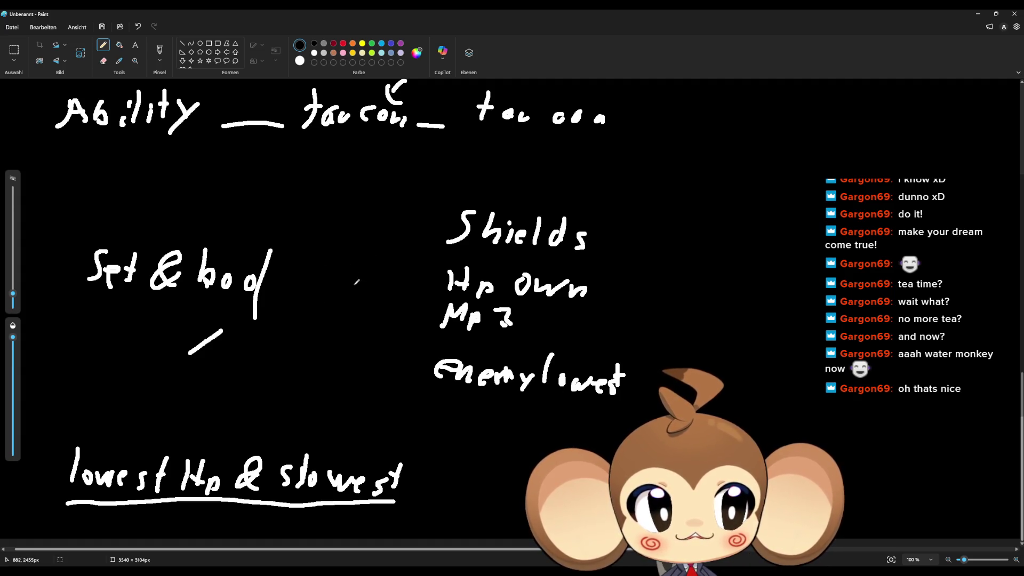
mouse_move(421, 502)
mouse_down()
mouse_move(435, 479)
mouse_move(443, 499)
mouse_up()
mouse_move(448, 463)
mouse_down()
mouse_move(427, 505)
mouse_move(454, 460)
mouse_up()
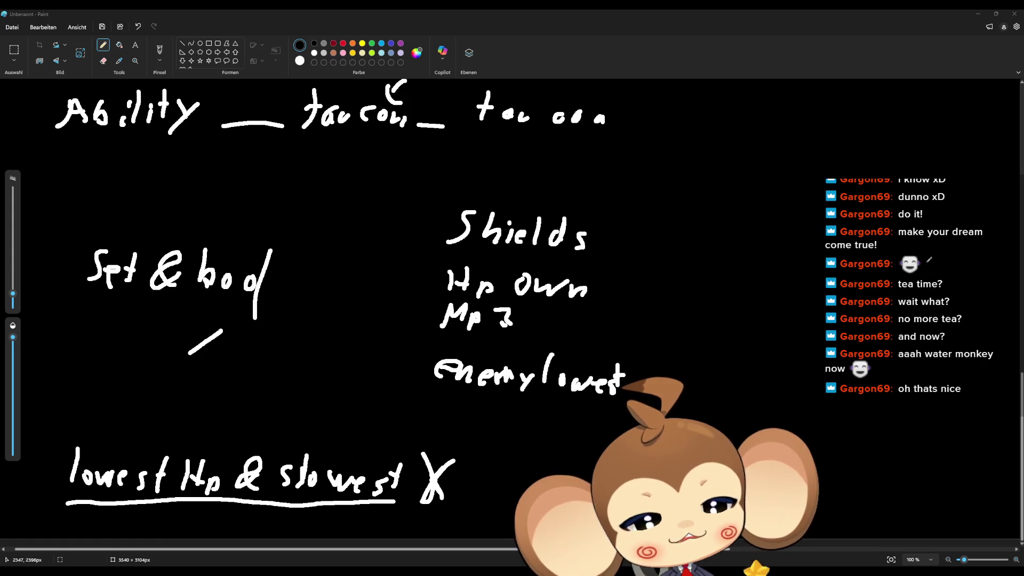
Write a 'target' heading on the right with 'left' beneath it.
drag(894, 192, 889, 224)
drag(887, 210, 962, 212)
mouse_move(976, 200)
mouse_down()
mouse_move(972, 222)
mouse_move(980, 210)
mouse_up()
mouse_move(884, 253)
mouse_down()
mouse_move(879, 276)
mouse_move(925, 255)
mouse_move(922, 280)
mouse_move(937, 264)
mouse_move(869, 303)
mouse_up()
Write 'center' and 'right' under 'left' in the target list.
mouse_move(889, 297)
mouse_down()
mouse_move(915, 300)
mouse_move(932, 286)
mouse_move(931, 302)
mouse_up()
mouse_move(923, 295)
mouse_down()
mouse_move(949, 290)
mouse_move(954, 310)
mouse_up()
mouse_move(875, 317)
mouse_down()
mouse_move(866, 337)
mouse_move(885, 336)
mouse_up()
mouse_move(889, 327)
mouse_down()
mouse_move(888, 339)
mouse_move(904, 332)
mouse_move(904, 345)
mouse_move(953, 324)
mouse_up()
click(892, 319)
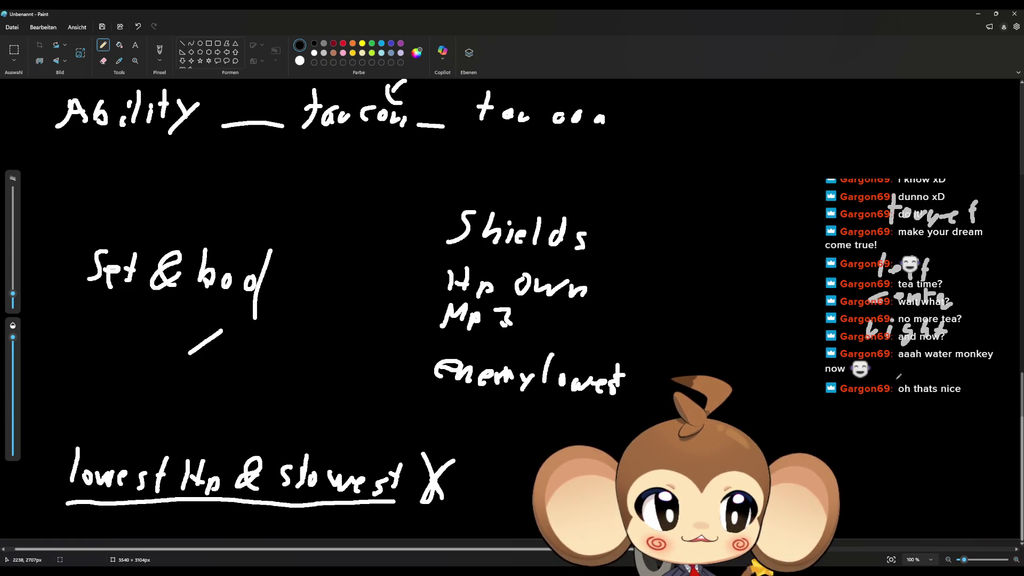
Add 'Random', 'lowest Stat', 'highest Stat' and 'Summoner' to the target list.
mouse_move(870, 368)
mouse_down()
mouse_move(875, 357)
mouse_move(880, 373)
mouse_move(952, 373)
mouse_up()
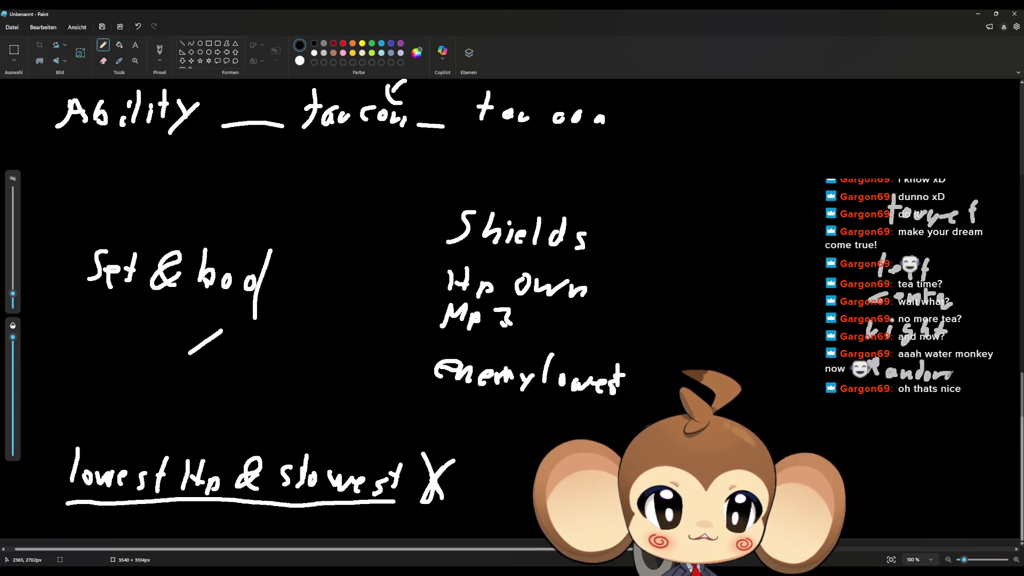
mouse_move(863, 395)
mouse_down()
mouse_move(862, 414)
mouse_move(977, 404)
mouse_move(980, 414)
mouse_move(984, 405)
mouse_up()
click(874, 409)
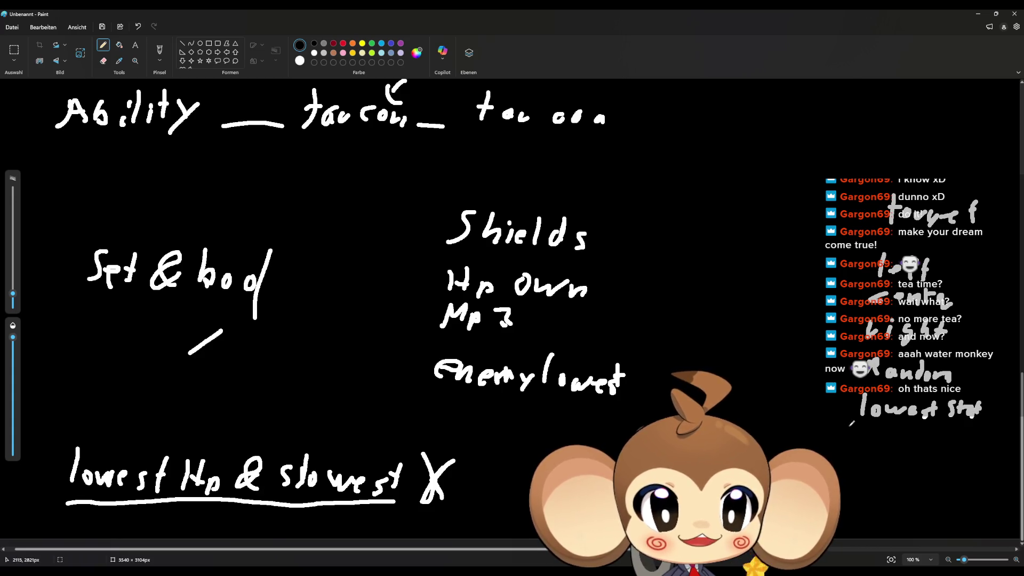
mouse_move(857, 436)
mouse_down()
mouse_move(875, 447)
mouse_move(920, 444)
mouse_move(928, 429)
mouse_move(963, 435)
mouse_move(977, 452)
mouse_move(995, 446)
mouse_up()
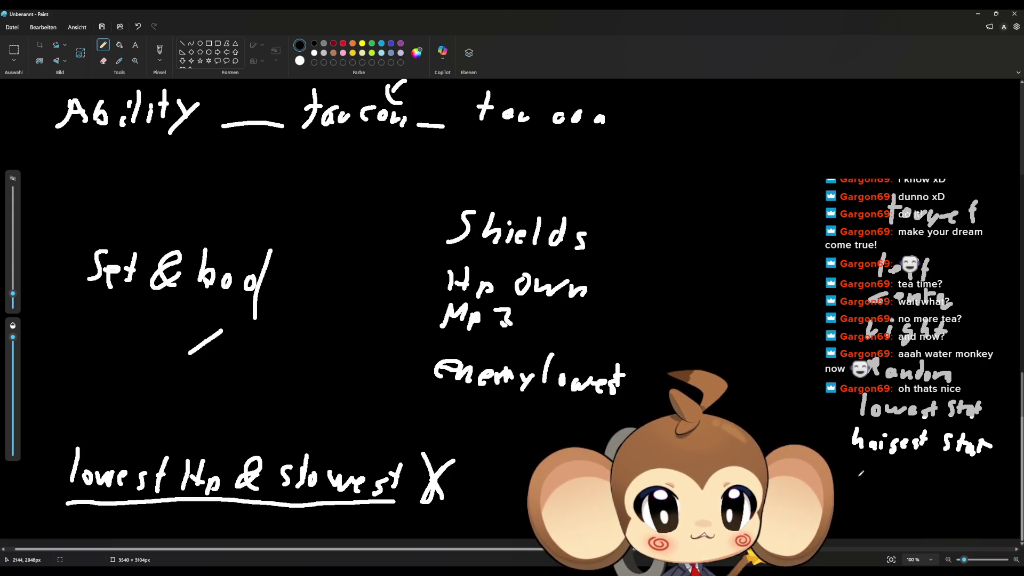
drag(862, 477, 980, 472)
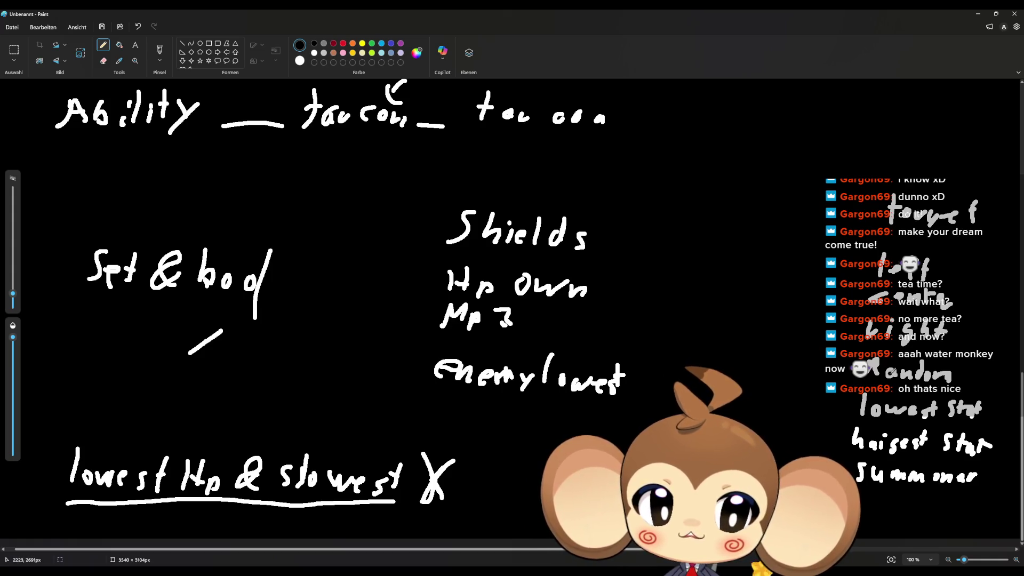
Write 'All' before Random and draw a down arrow pointing to 'target'.
mouse_move(794, 375)
mouse_down()
mouse_move(816, 379)
mouse_move(826, 365)
mouse_move(822, 378)
mouse_up()
drag(843, 355, 833, 377)
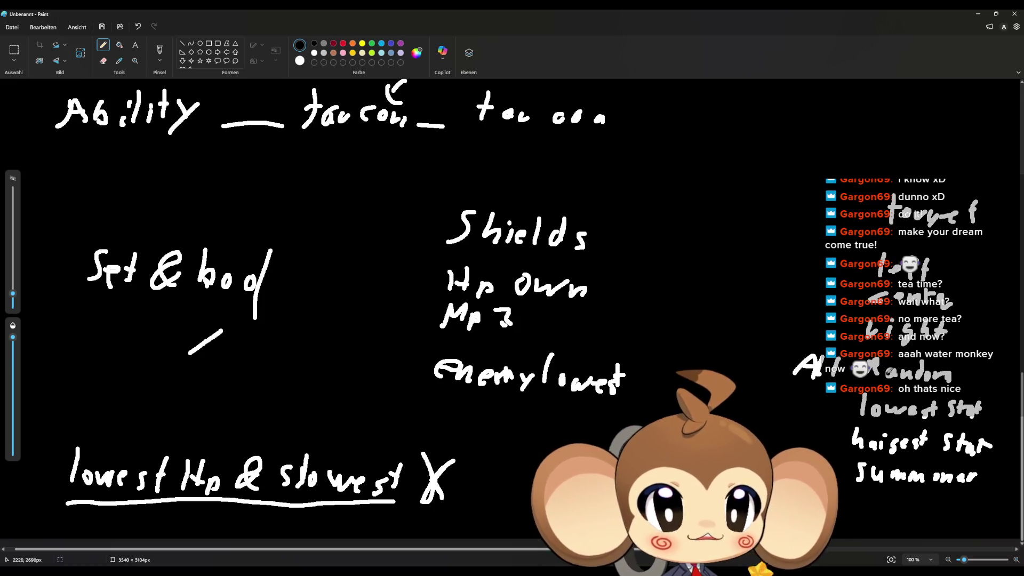
mouse_move(904, 133)
mouse_down()
mouse_move(905, 166)
mouse_move(925, 174)
mouse_up()
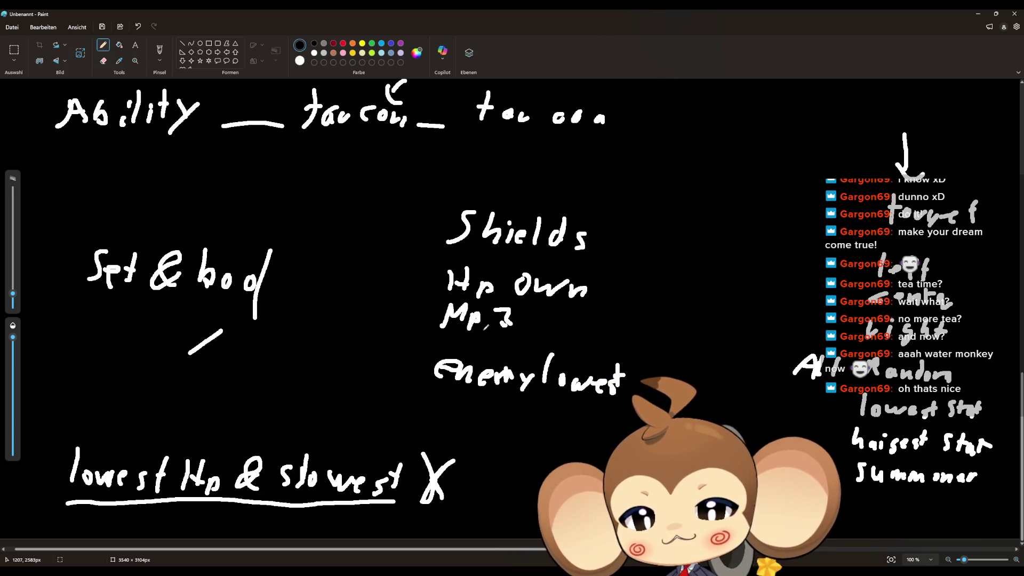
Extend the canvas downward and fill the new lower area black.
scroll(427, 533, left, 1)
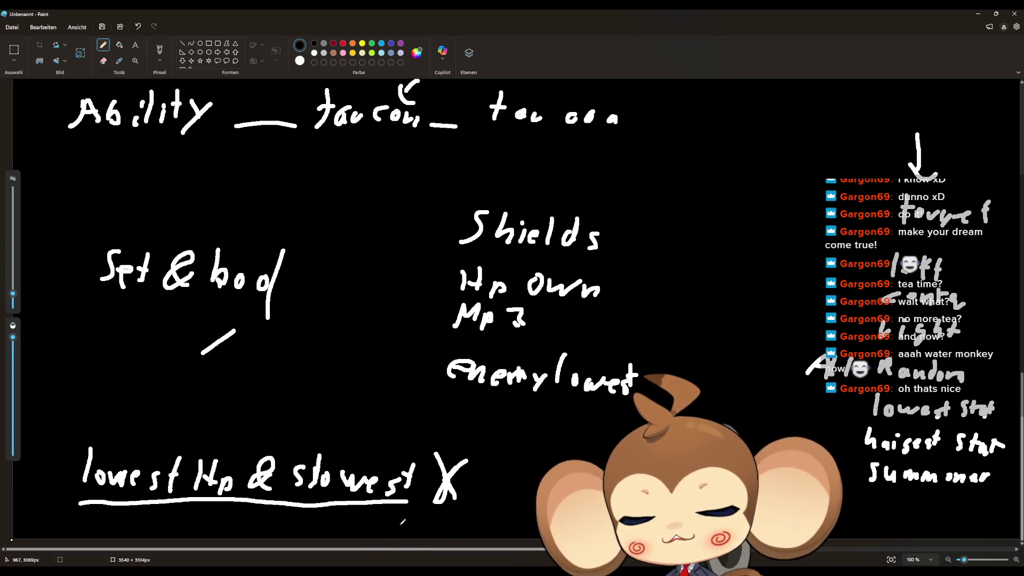
scroll(501, 484, down, 5)
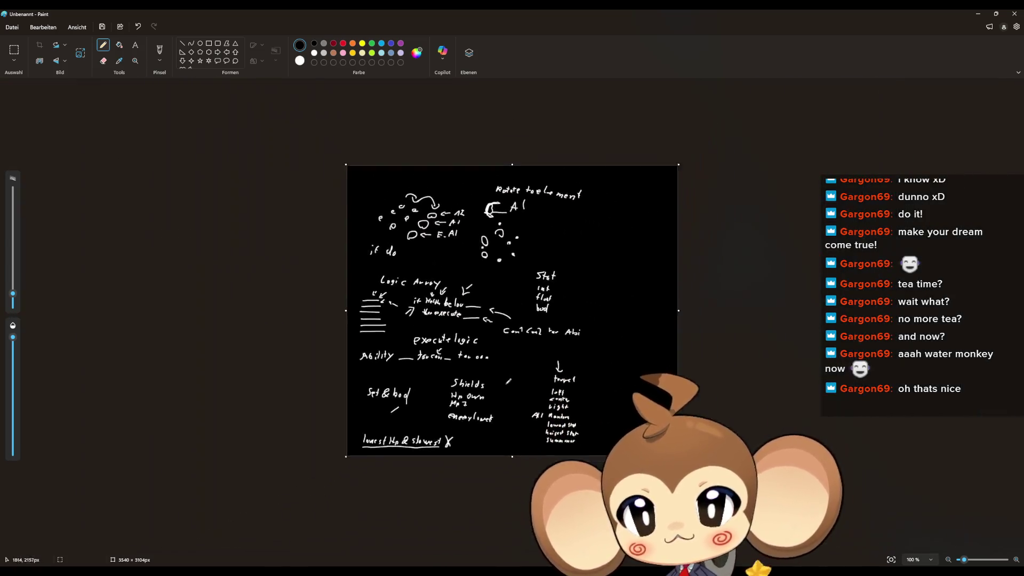
drag(514, 490, 513, 549)
scroll(503, 442, up, 4)
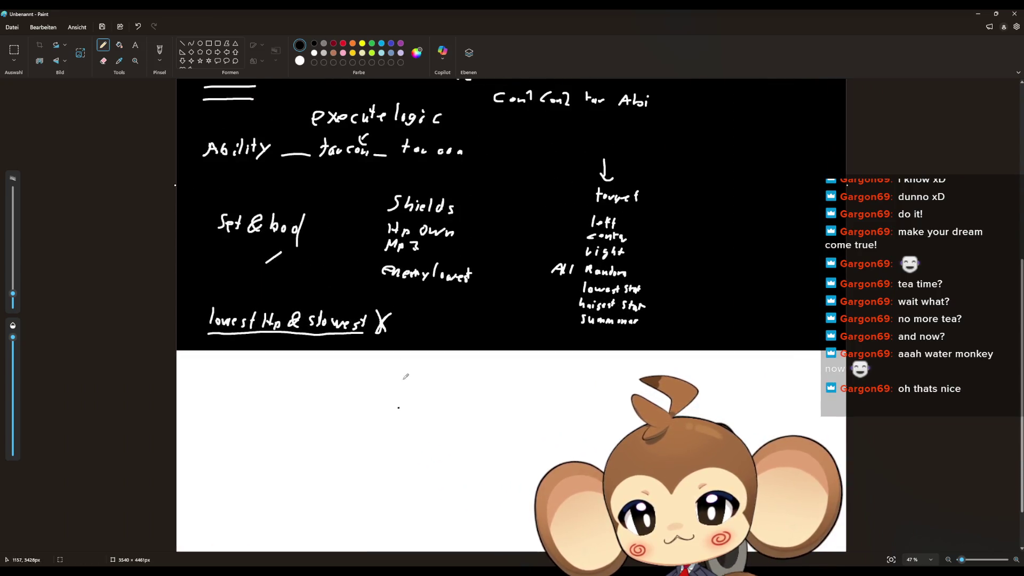
click(118, 45)
click(397, 420)
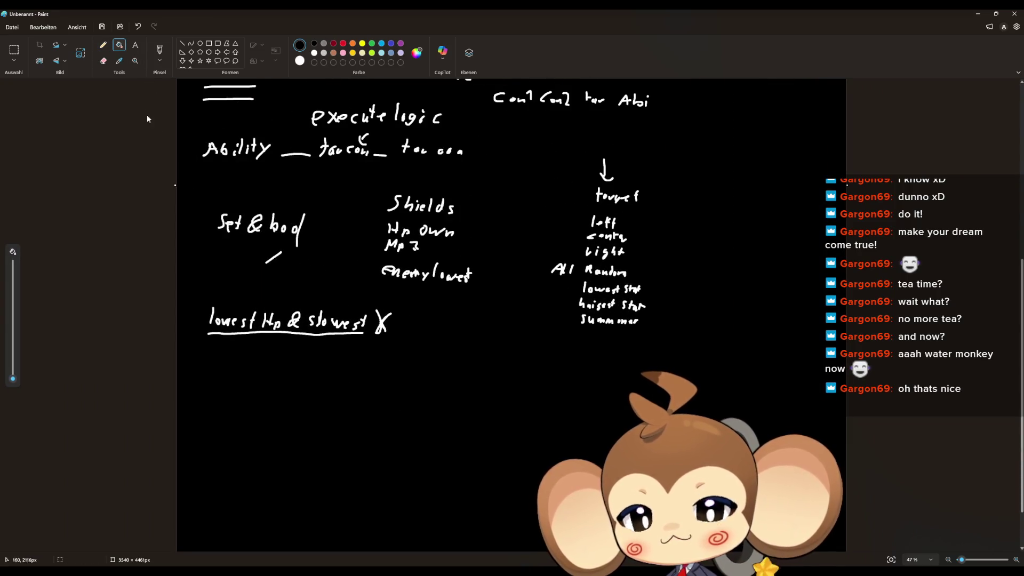
Return to the pencil and begin writing 'Random' below the crossed-out 'lowest Hp & slowest'.
click(103, 45)
scroll(354, 445, up, 4)
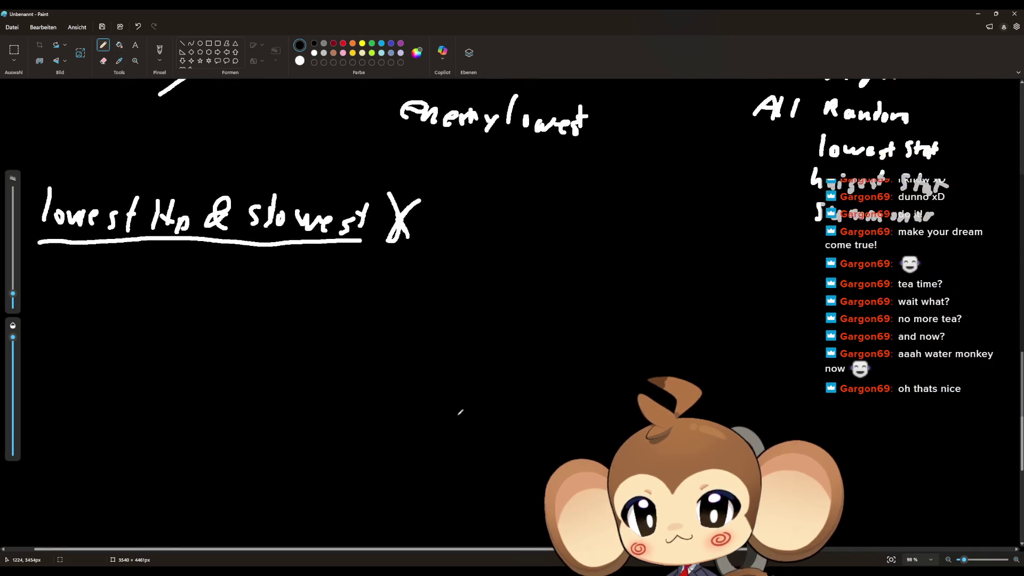
scroll(468, 376, down, 3)
scroll(347, 350, up, 4)
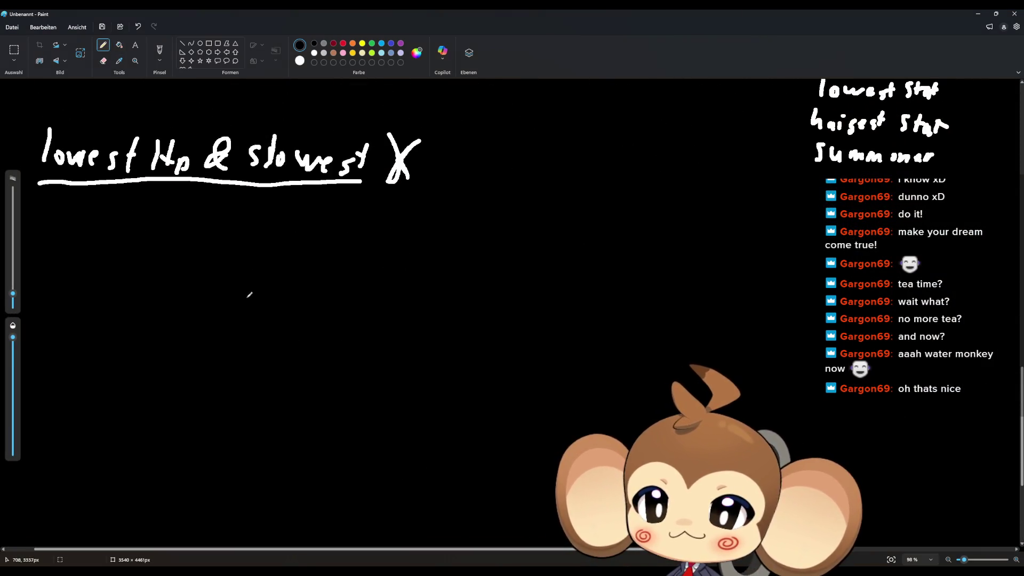
mouse_move(201, 285)
mouse_down()
mouse_move(200, 318)
mouse_move(260, 322)
mouse_move(288, 292)
mouse_move(322, 325)
mouse_move(344, 328)
mouse_up()
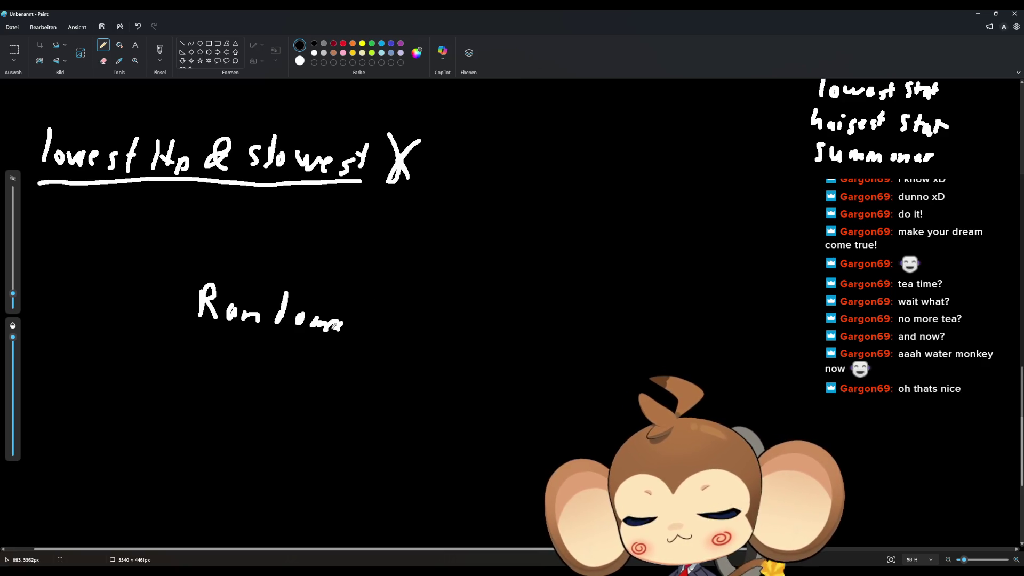
Handwrite 'Summ or' to the left of 'Random' and 'else' beneath it with the pencil.
drag(54, 284, 47, 307)
drag(60, 299, 114, 312)
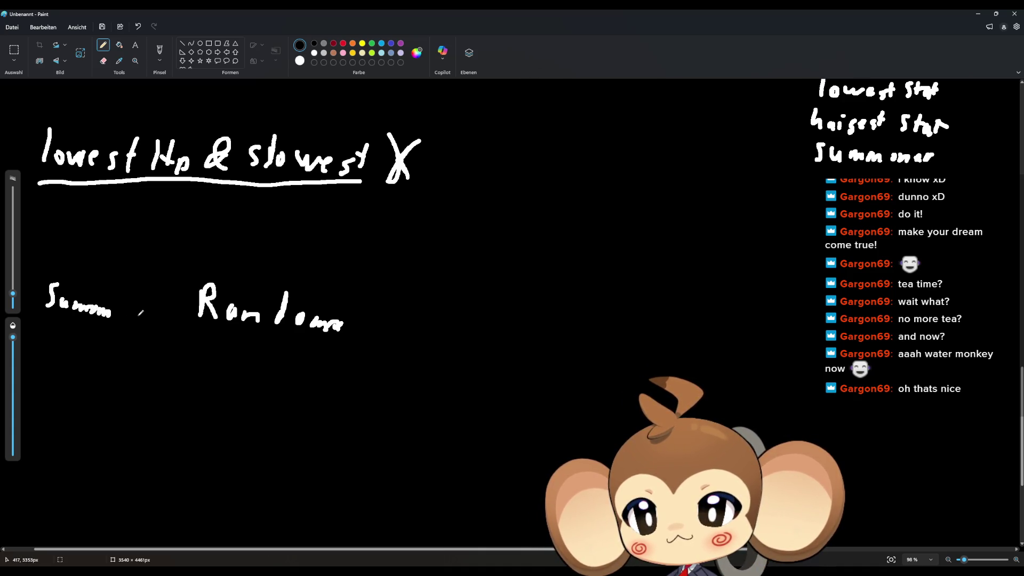
drag(151, 305, 169, 311)
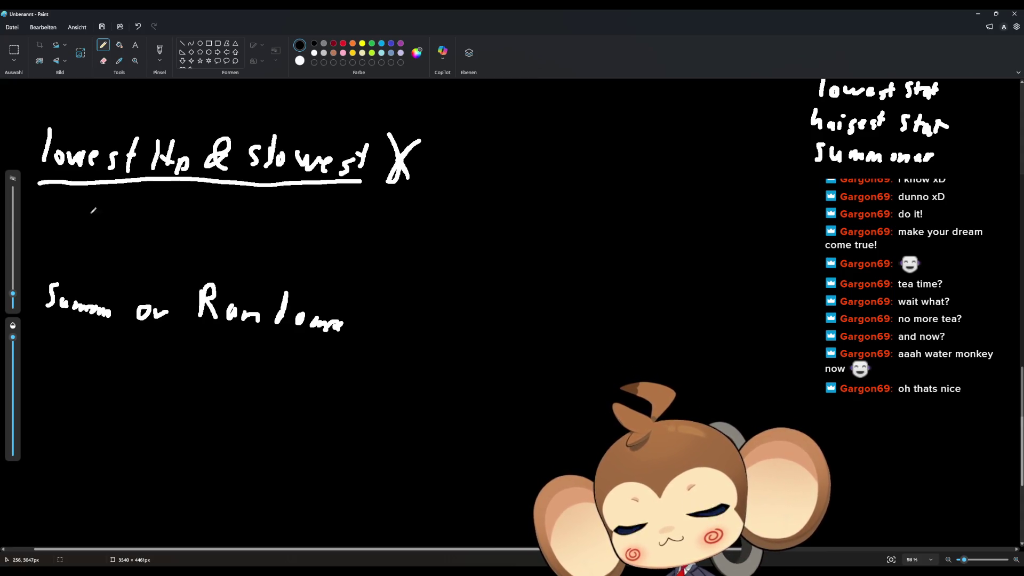
mouse_move(126, 338)
mouse_down()
mouse_move(131, 331)
mouse_move(134, 348)
mouse_move(180, 347)
mouse_up()
click(166, 336)
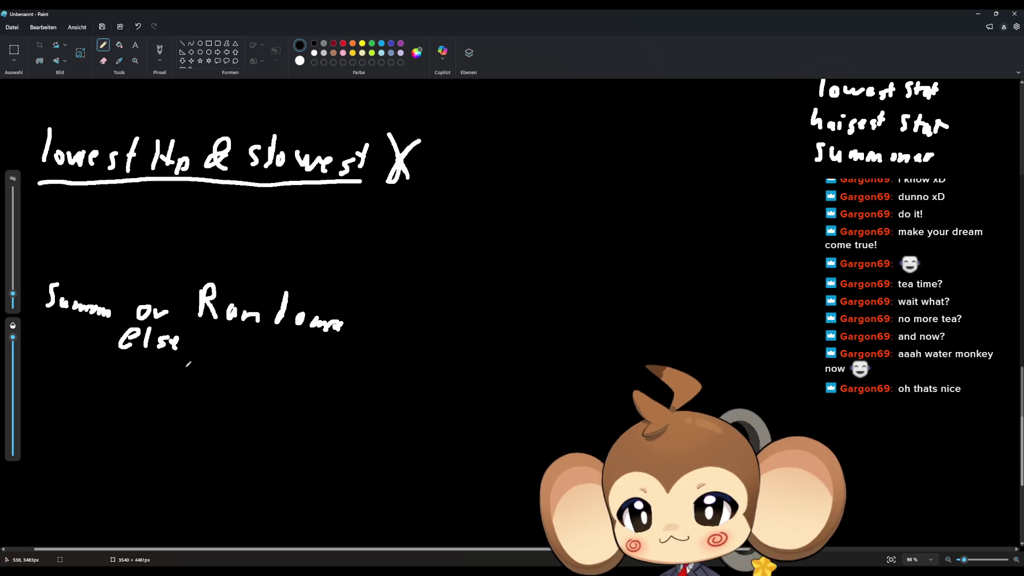
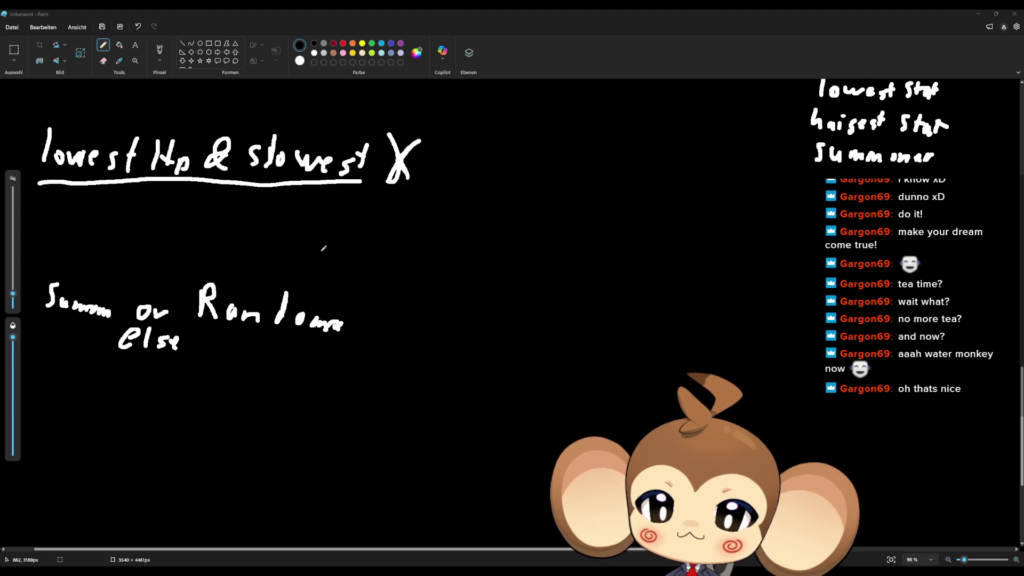
Handwrite the underlined white note 'tavg' below the heading.
drag(383, 247, 476, 253)
mouse_move(397, 208)
mouse_down()
mouse_move(393, 228)
mouse_move(405, 221)
mouse_up()
drag(413, 220, 447, 244)
drag(507, 254, 555, 255)
Handwrite the notes 'Con' and 'con?' to the right, underlining 'con'.
mouse_move(523, 221)
mouse_down()
mouse_move(511, 231)
mouse_move(526, 239)
mouse_up()
mouse_move(546, 226)
mouse_down()
mouse_move(550, 235)
mouse_move(540, 227)
mouse_up()
drag(558, 228, 578, 241)
mouse_move(639, 224)
mouse_down()
mouse_move(621, 234)
mouse_move(627, 242)
mouse_up()
mouse_move(664, 220)
mouse_down()
mouse_move(659, 237)
mouse_move(682, 241)
mouse_up()
mouse_move(577, 212)
mouse_down()
mouse_move(599, 213)
mouse_move(594, 241)
mouse_up()
drag(707, 214, 709, 235)
click(708, 241)
drag(626, 260, 679, 258)
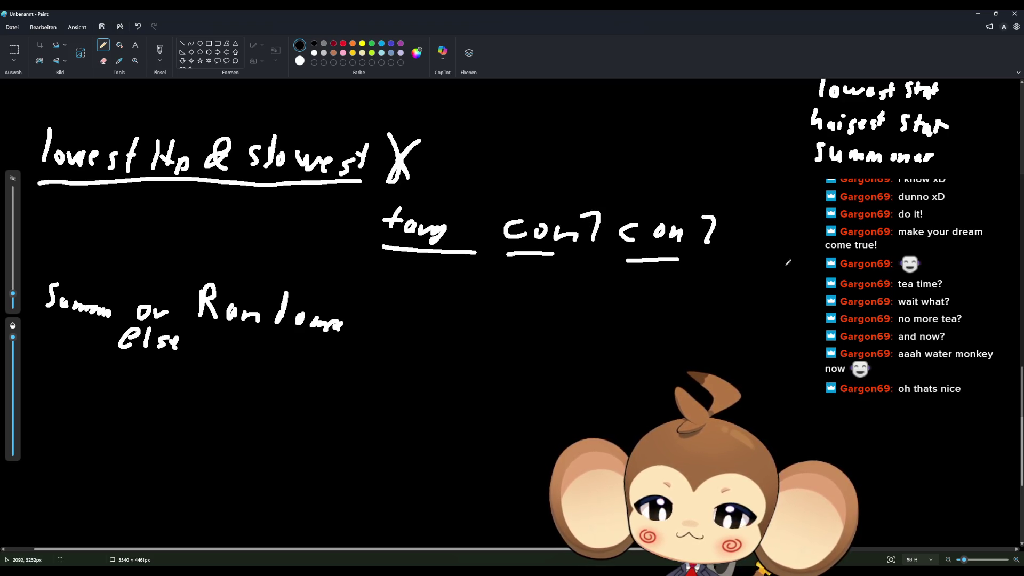
Draw another underline and handwrite 'Abil' above it at the row's end.
drag(752, 262, 798, 263)
mouse_move(748, 241)
mouse_down()
mouse_move(776, 241)
mouse_move(777, 227)
mouse_up()
drag(790, 210, 791, 240)
mouse_move(804, 224)
mouse_down()
mouse_move(805, 240)
mouse_move(820, 240)
mouse_up()
click(807, 217)
mouse_move(757, 170)
mouse_down()
mouse_move(756, 188)
mouse_move(776, 198)
mouse_up()
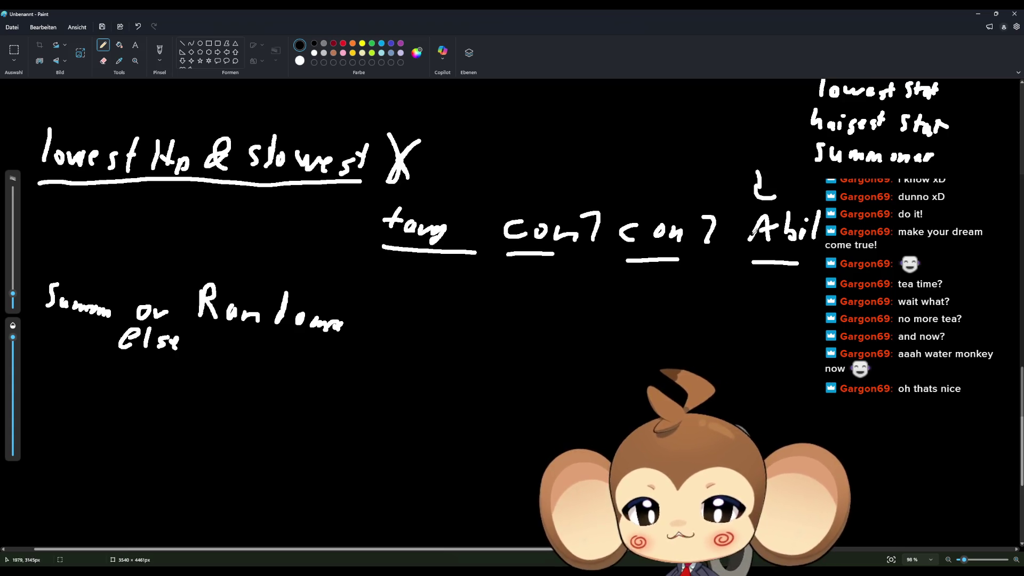